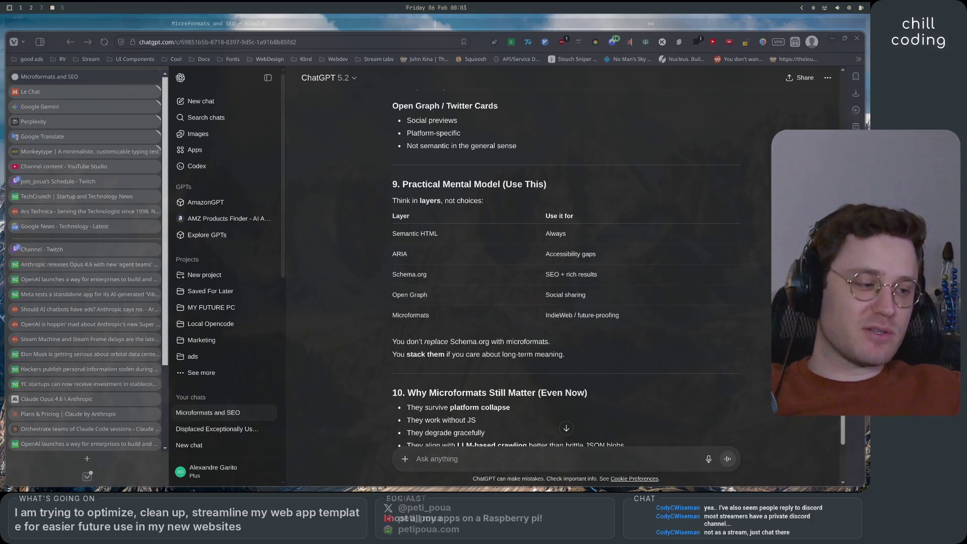
Step: Switch to the Twitch workspace and review the channel's About settings
key(super+1)
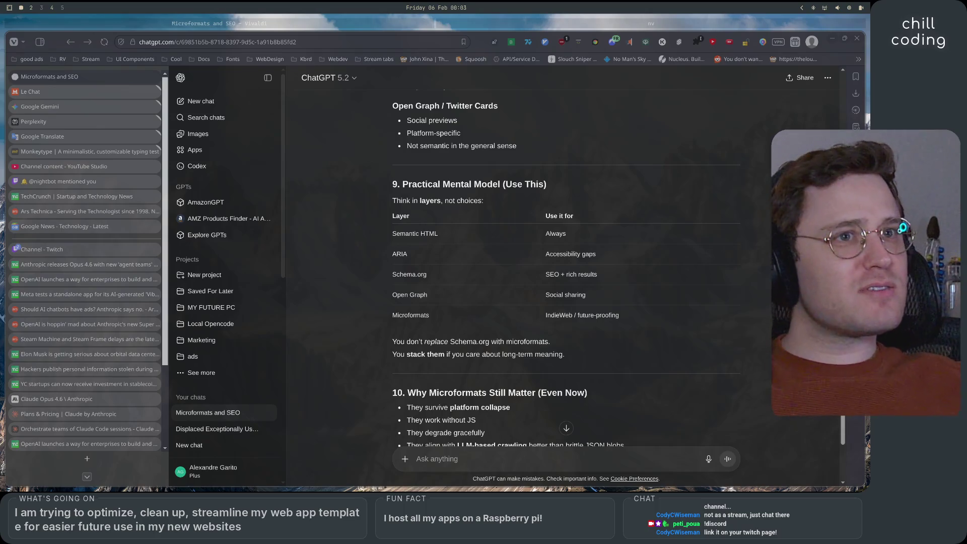
click(97, 251)
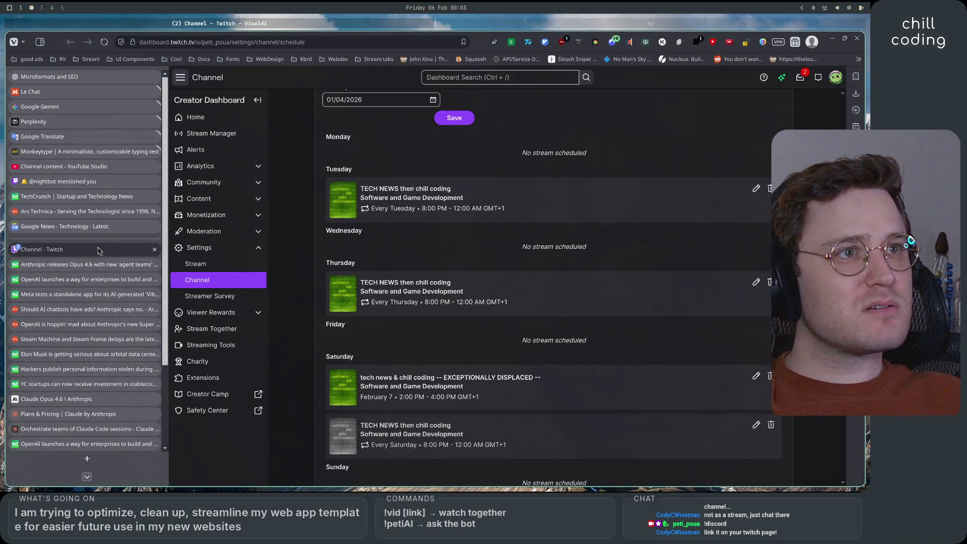
click(217, 282)
scroll(430, 429, down, 6)
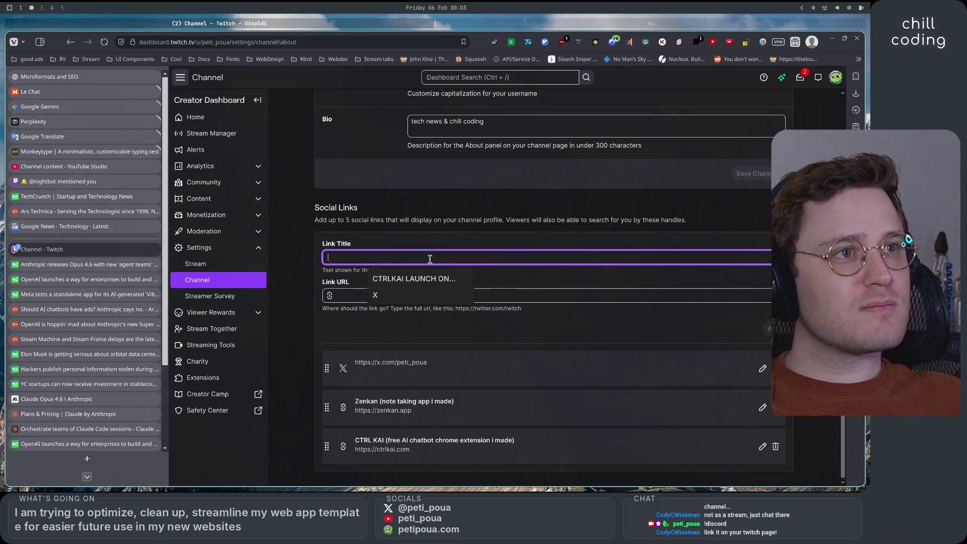
scroll(437, 278, up, 6)
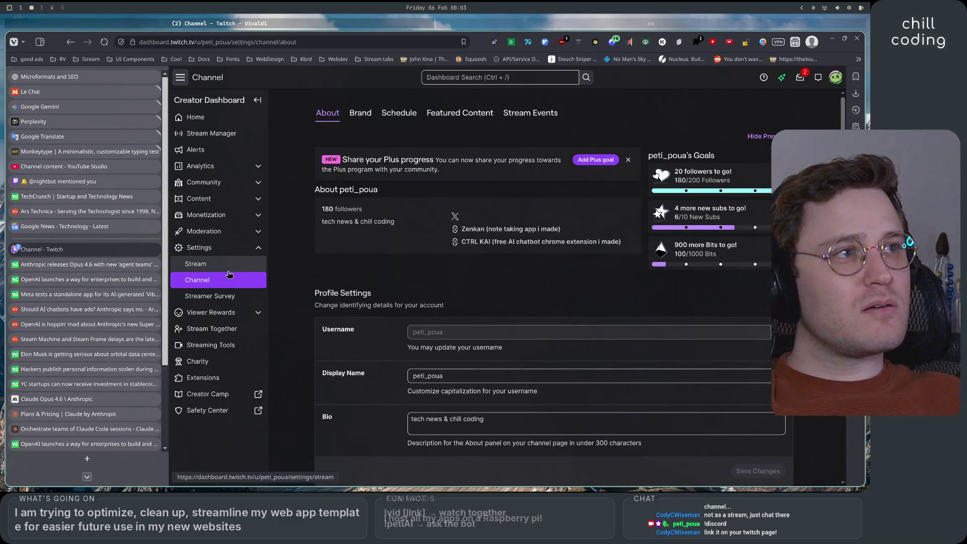
Step: Look over the channel's Brand and Featured Content settings
click(362, 112)
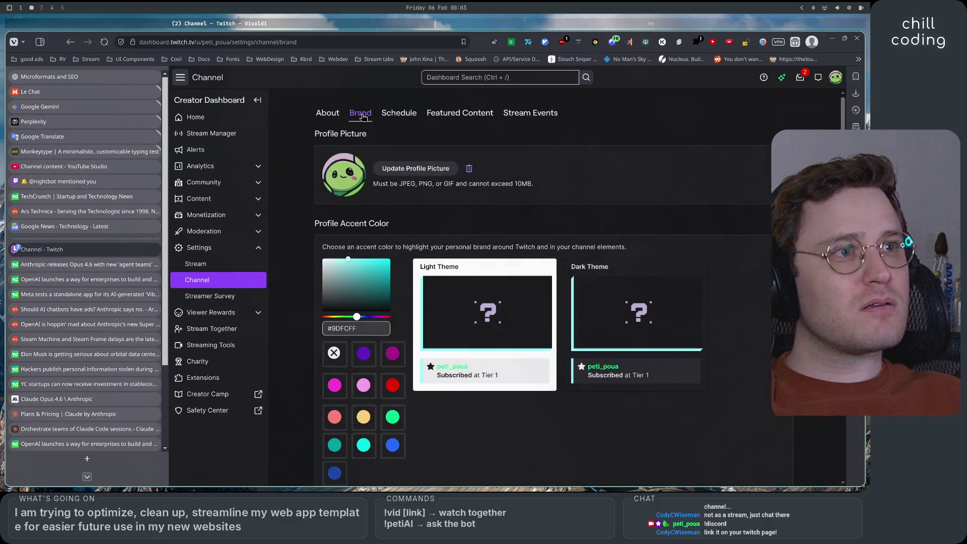
scroll(583, 310, down, 5)
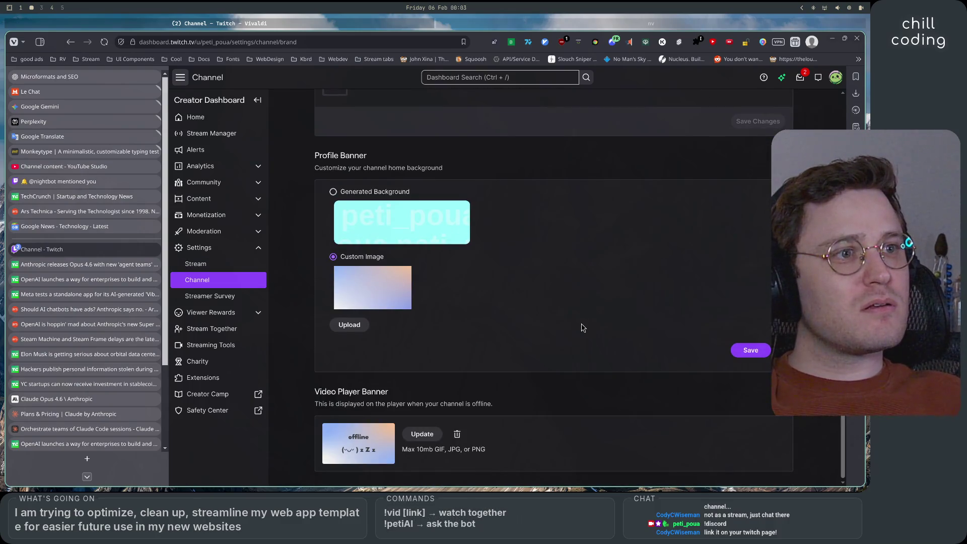
scroll(582, 327, up, 5)
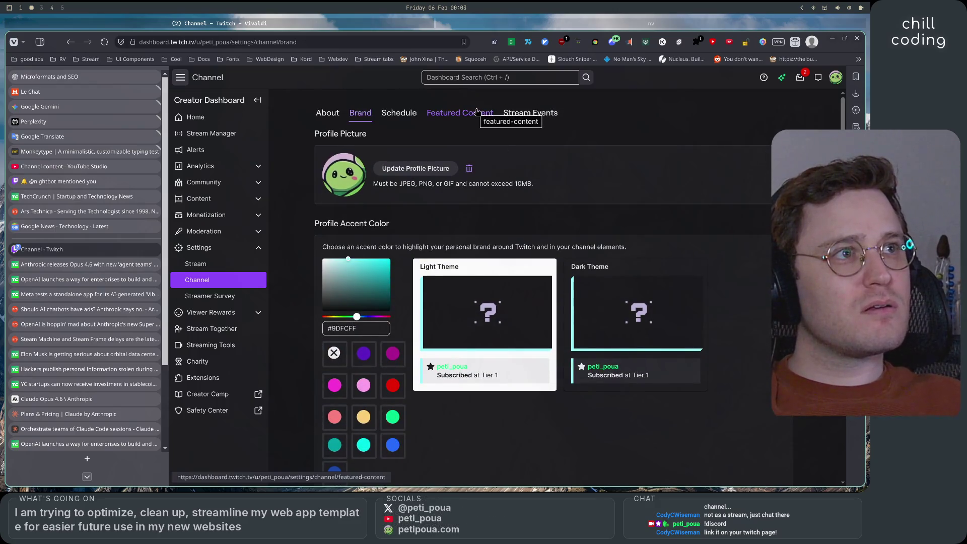
click(476, 112)
scroll(351, 309, down, 3)
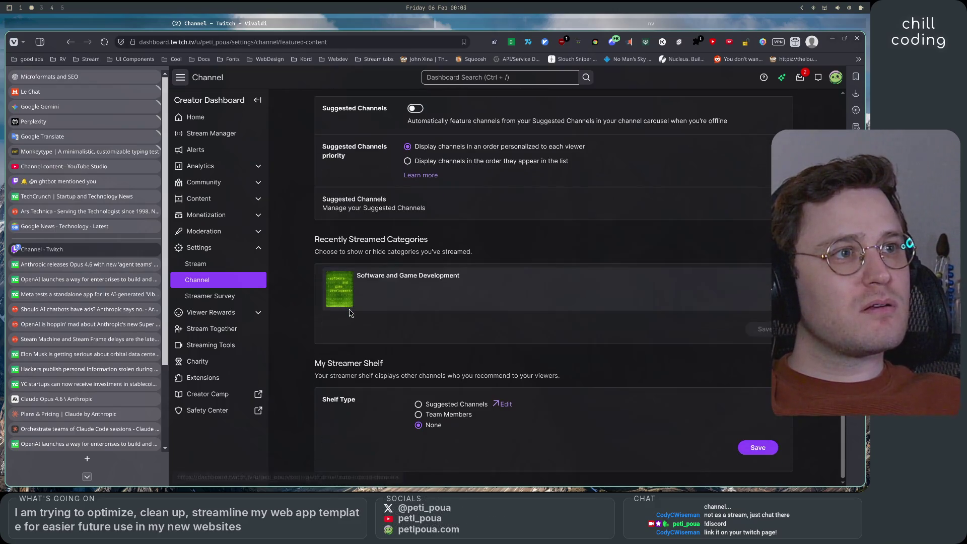
scroll(351, 302, up, 3)
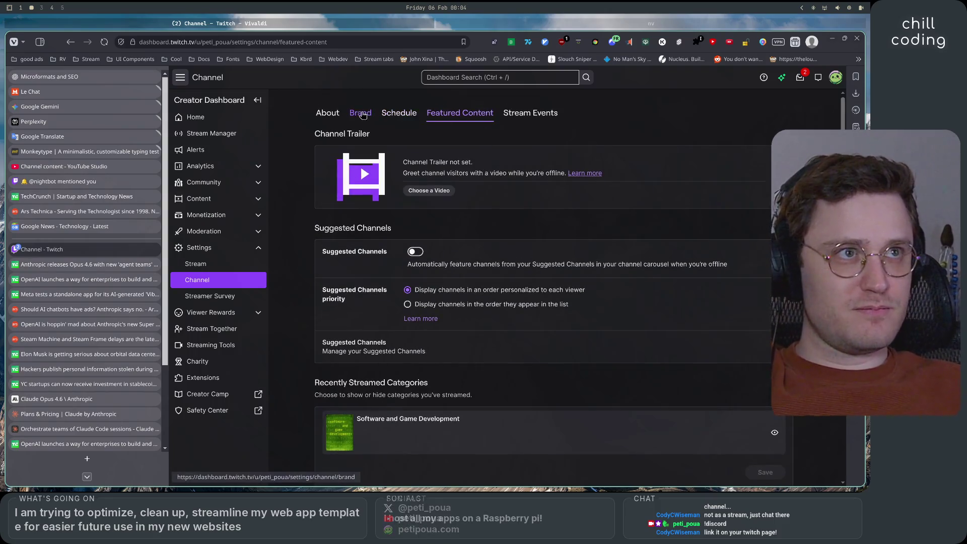
Step: Go back to the channel's About settings and scroll through them again
click(327, 113)
scroll(336, 312, down, 5)
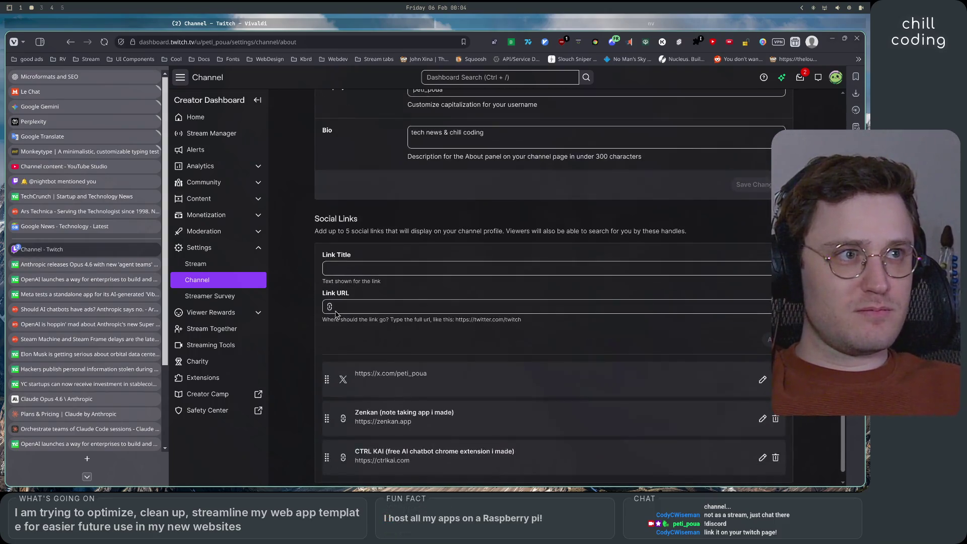
scroll(327, 332, up, 5)
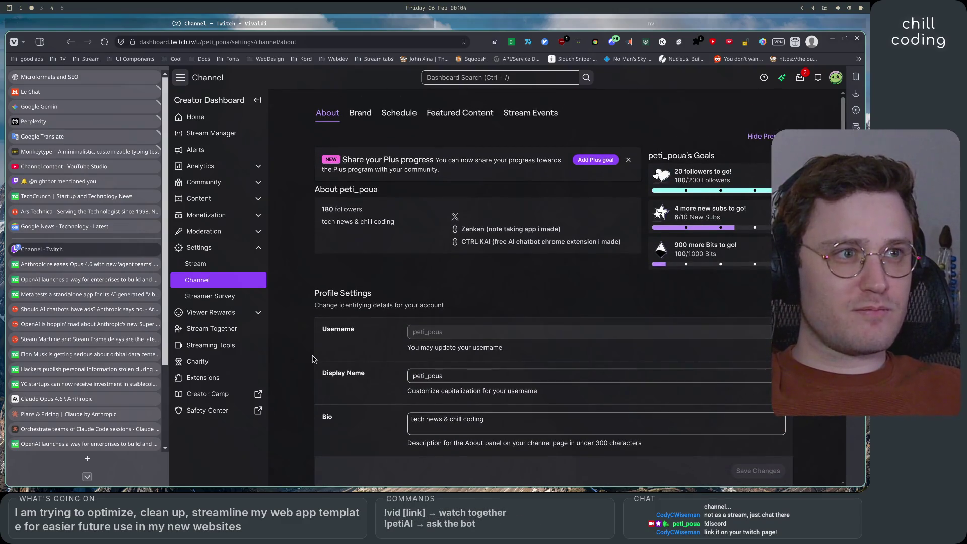
scroll(312, 358, down, 5)
scroll(312, 358, up, 5)
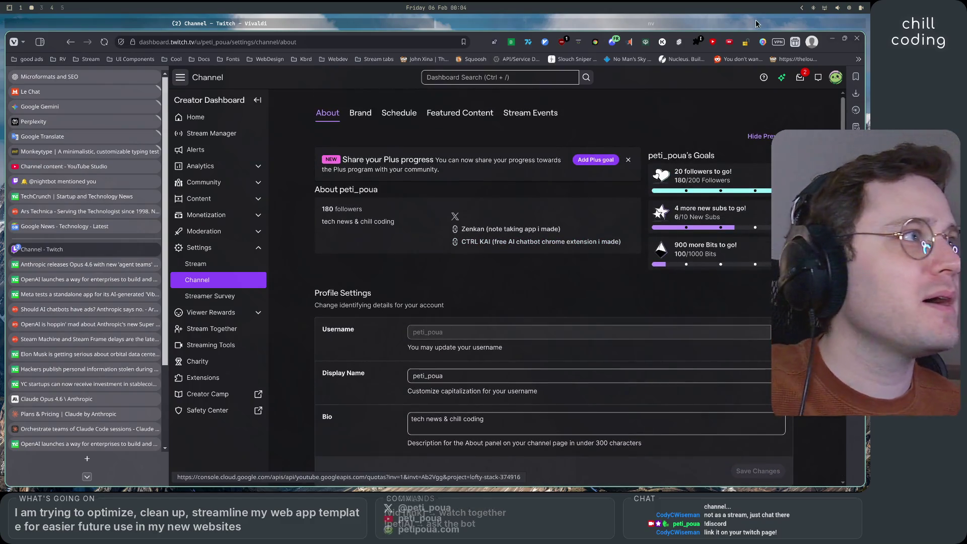
click(839, 80)
Step: Open the public channel page, pause the live stream, and open the schedule in a new tab
click(763, 140)
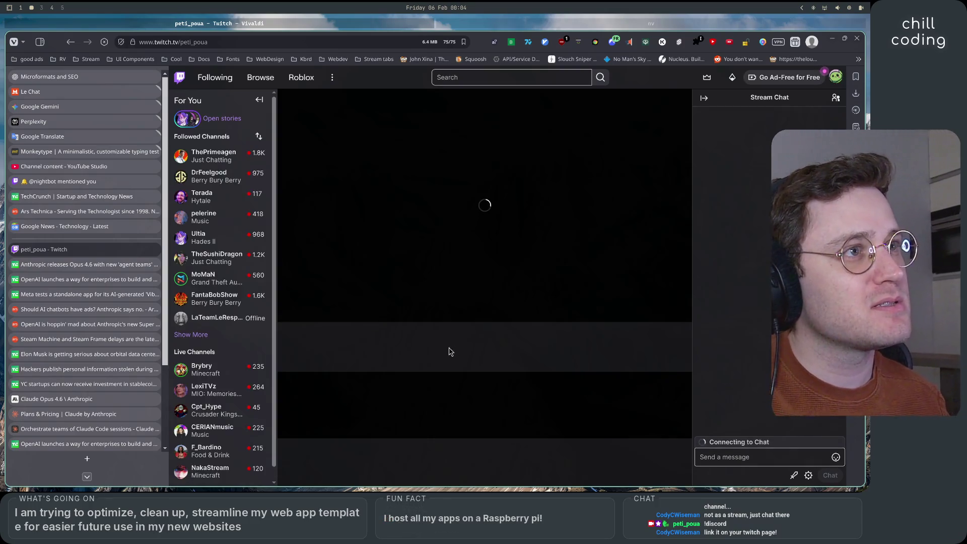
click(294, 310)
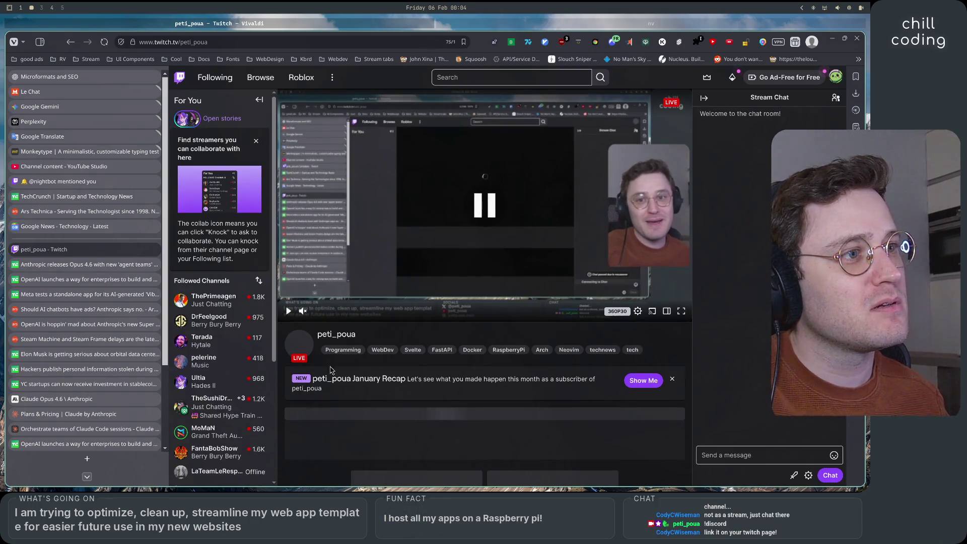
scroll(431, 359, down, 4)
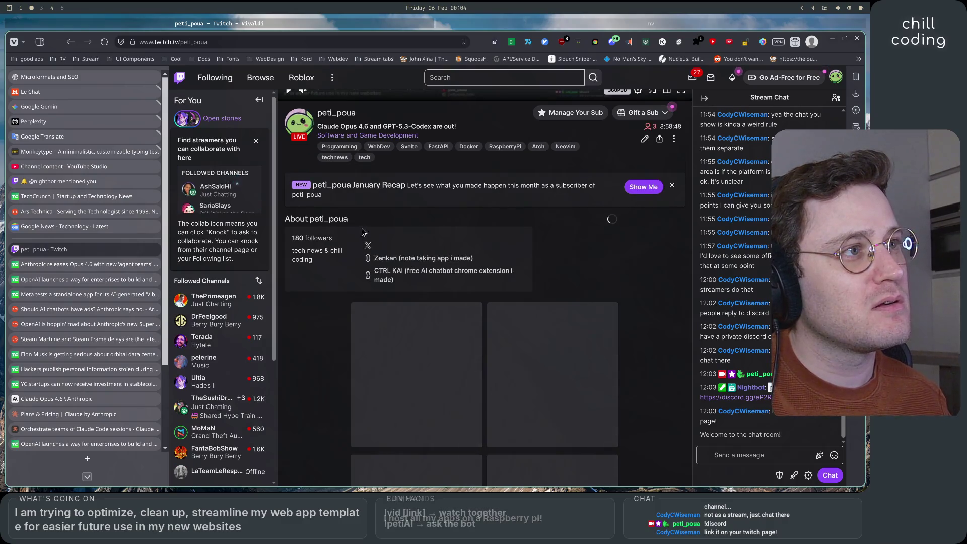
scroll(582, 326, down, 3)
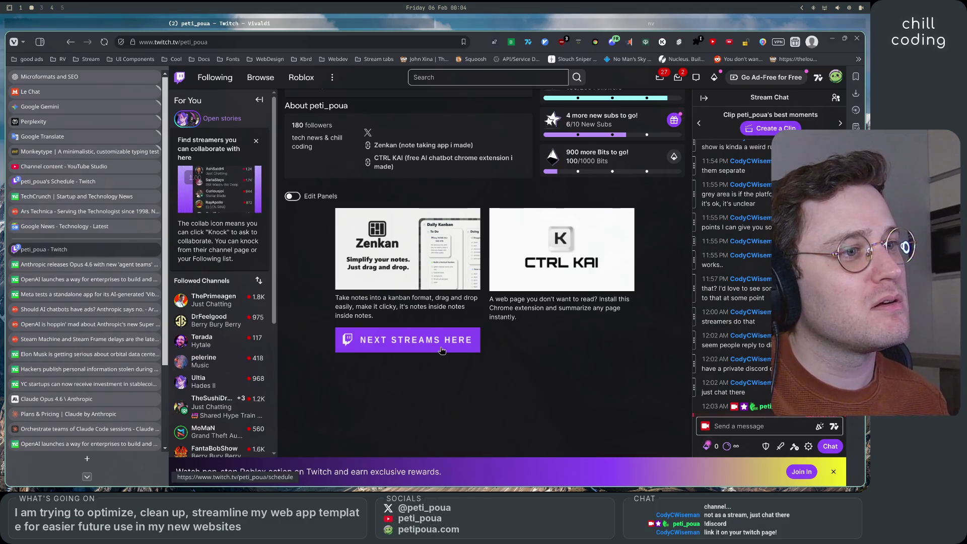
click(441, 348)
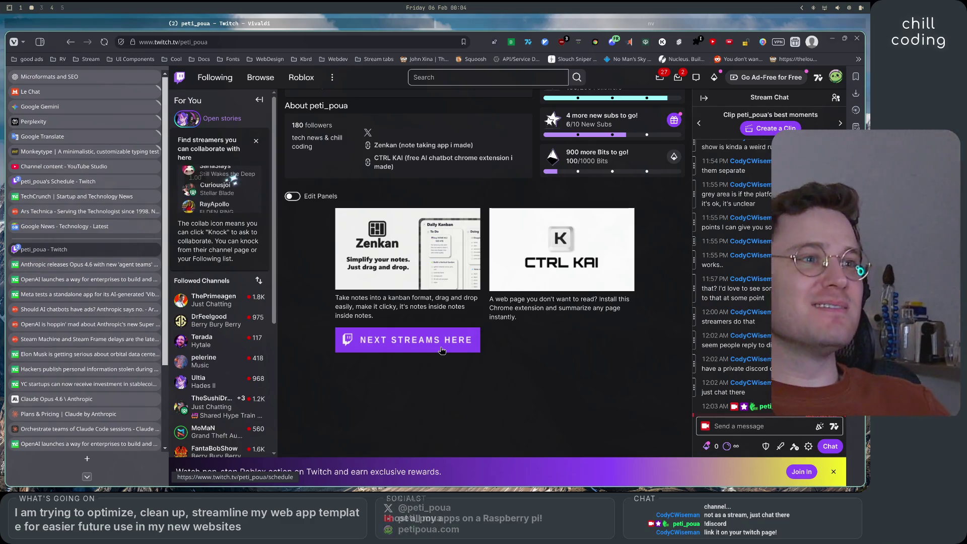
scroll(441, 348, down, 2)
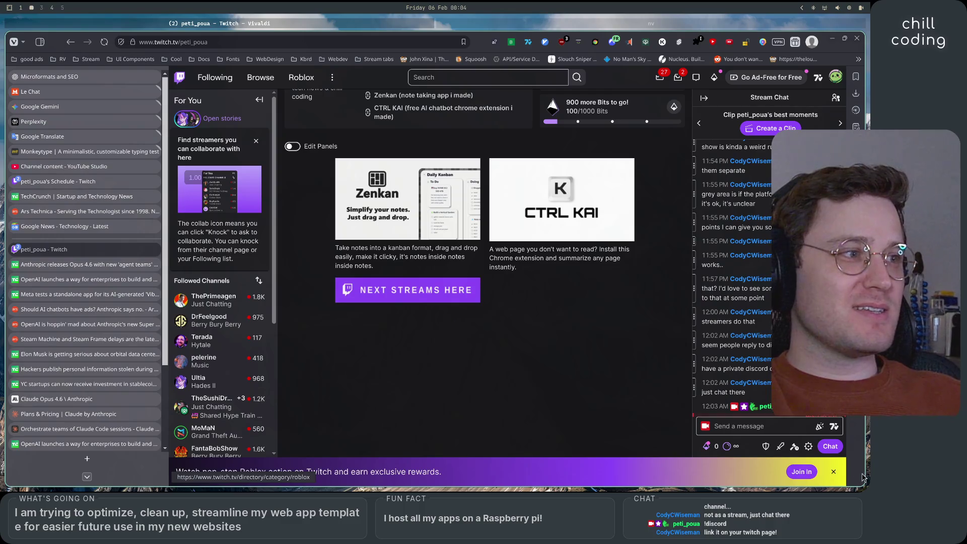
Step: Dismiss the Roblox banner, turn on About panel editing, and collapse the extension suggestions
click(834, 471)
scroll(291, 287, up, 3)
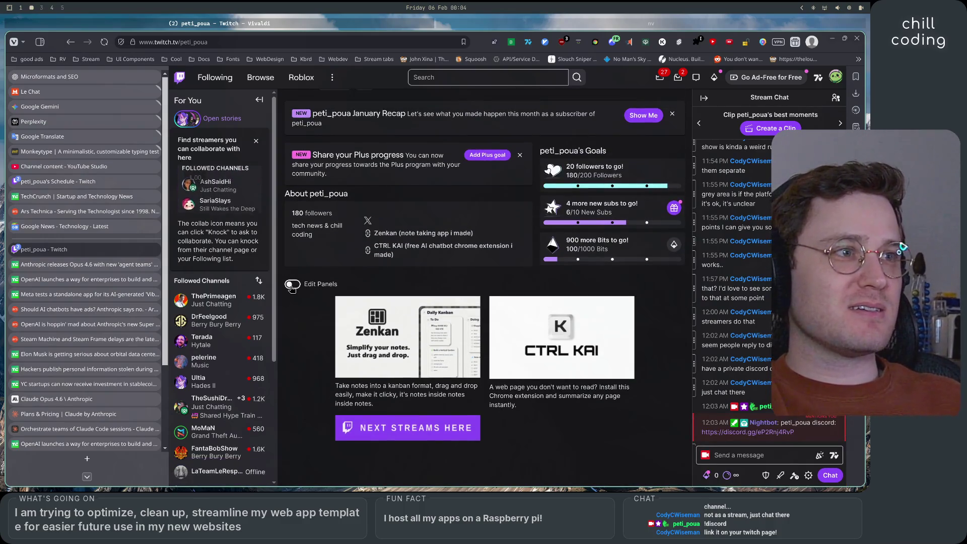
click(291, 285)
scroll(485, 338, down, 3)
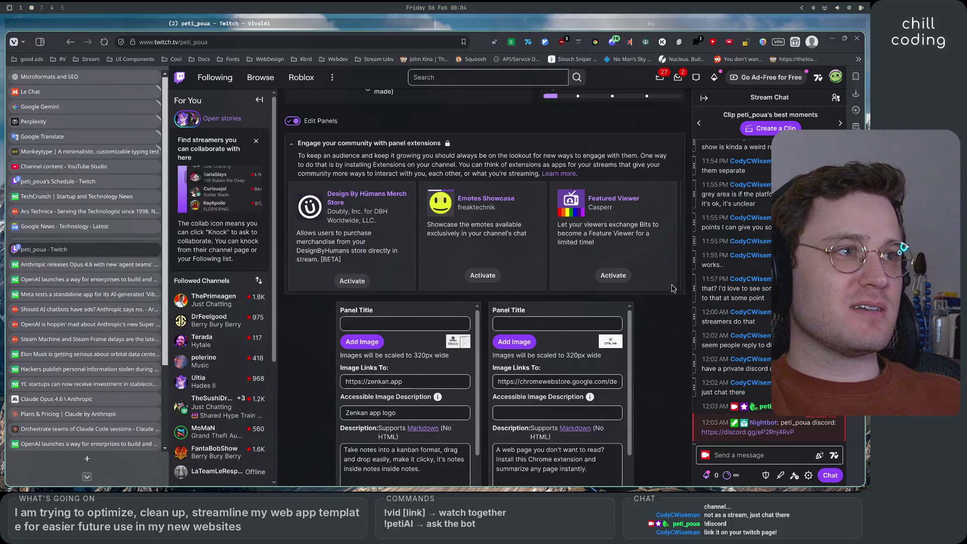
click(292, 146)
scroll(609, 393, down, 1)
scroll(610, 394, down, 1)
mouse_move(560, 338)
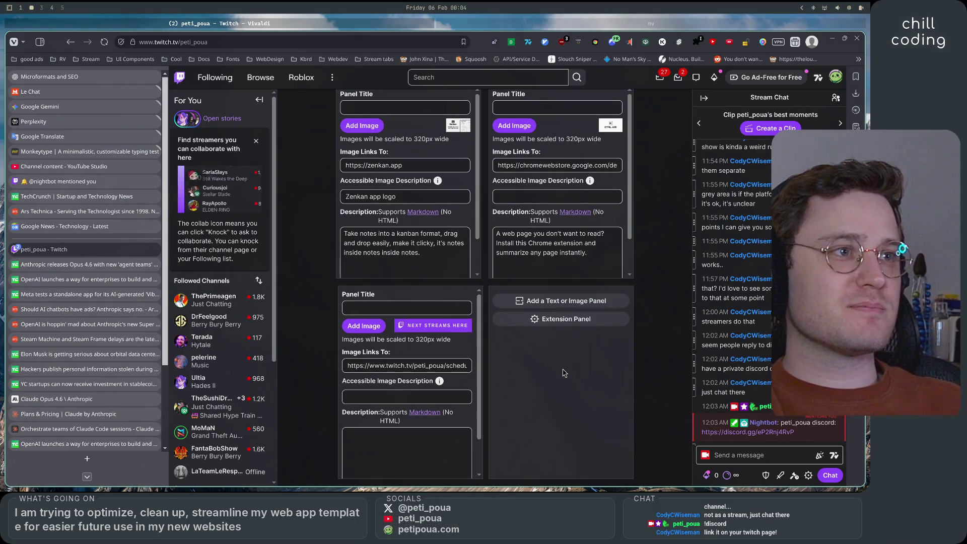
click(558, 304)
click(566, 306)
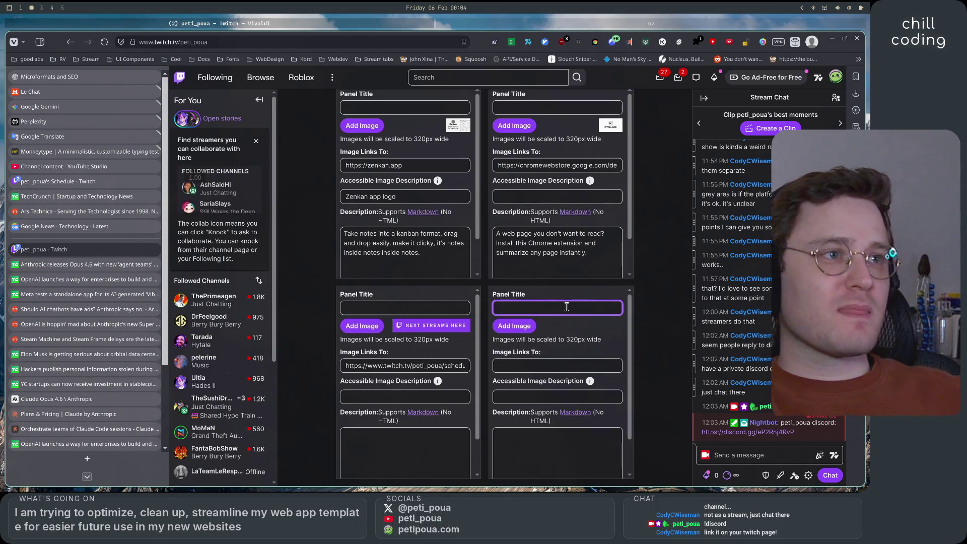
text(DISCORD)
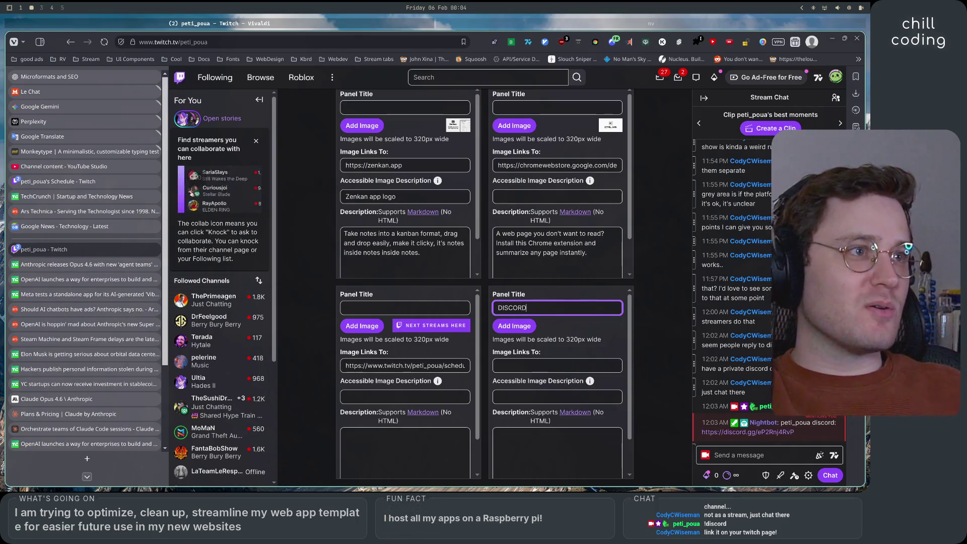
key(super+1)
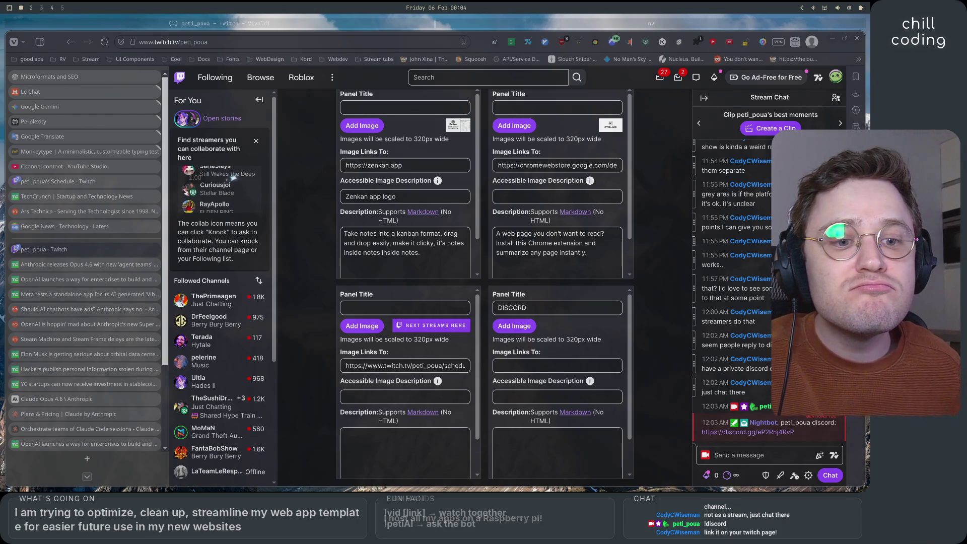
key(super+2)
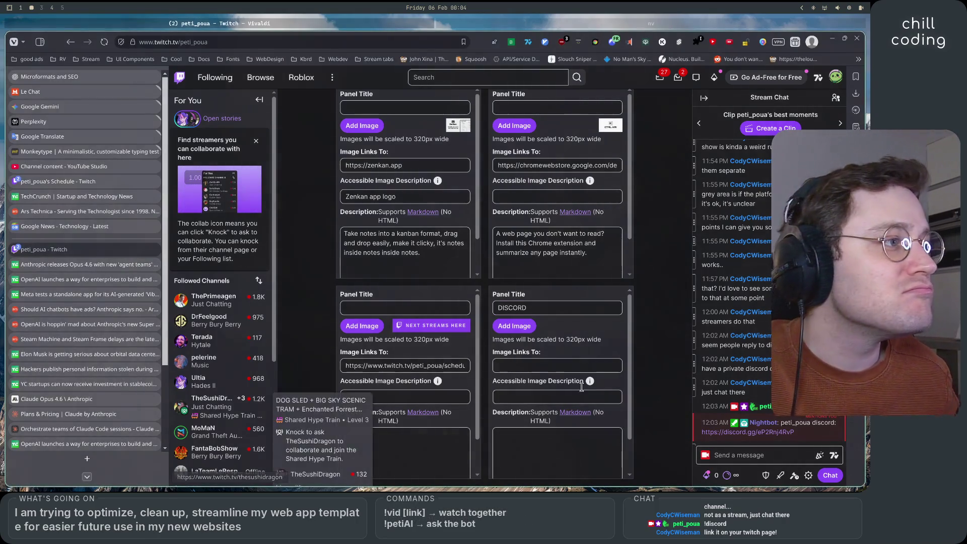
scroll(551, 345, down, 2)
click(551, 324)
text(https://discord.gg/eP2Rnj4RvP)
scroll(550, 327, up, 2)
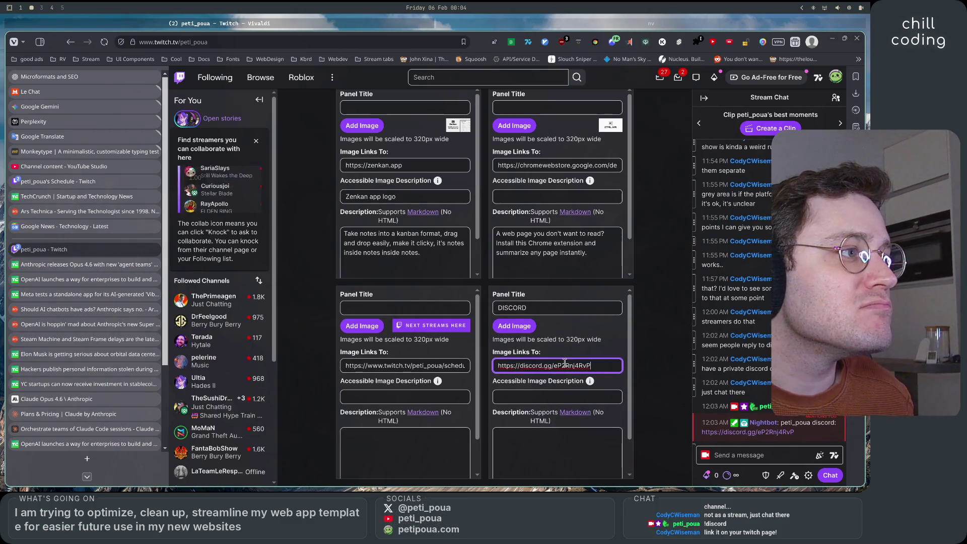
scroll(565, 362, down, 2)
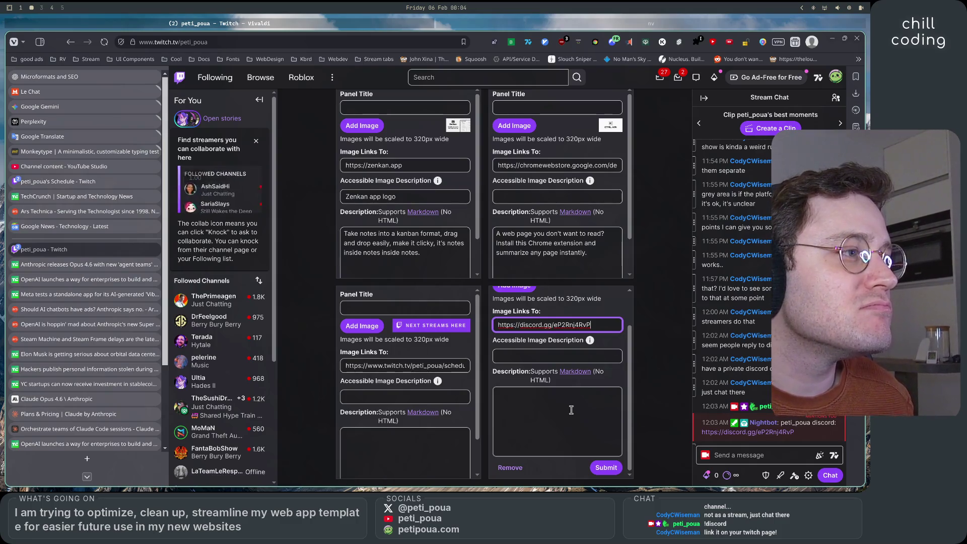
click(606, 468)
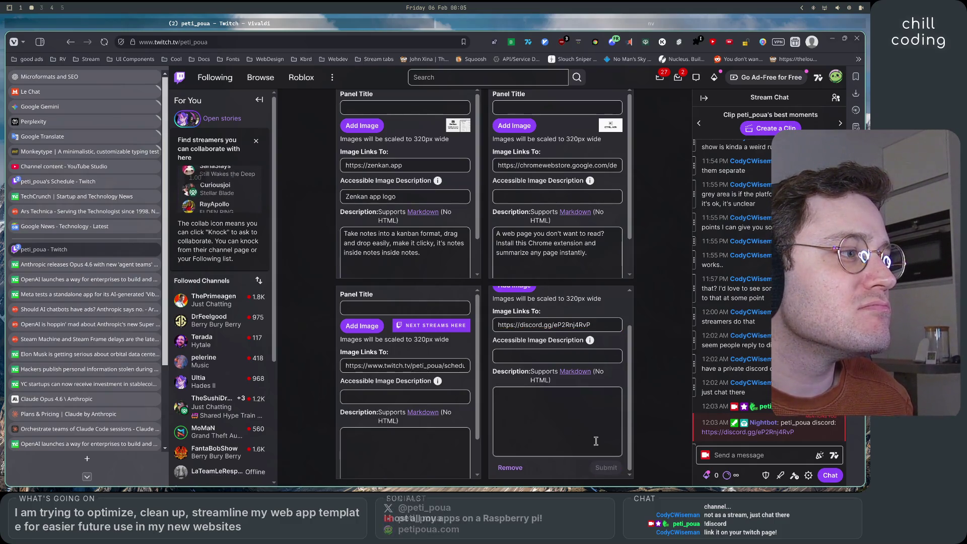
scroll(607, 433, down, 3)
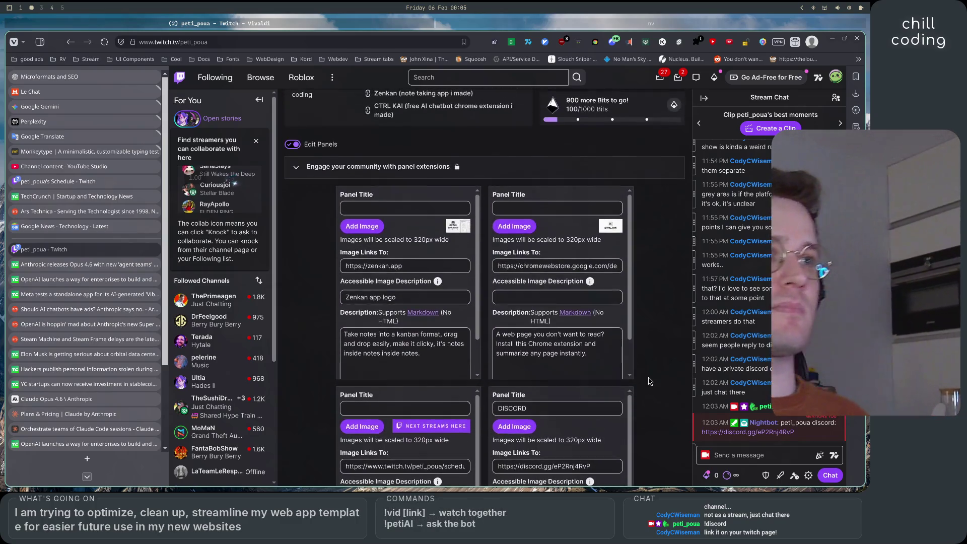
click(292, 144)
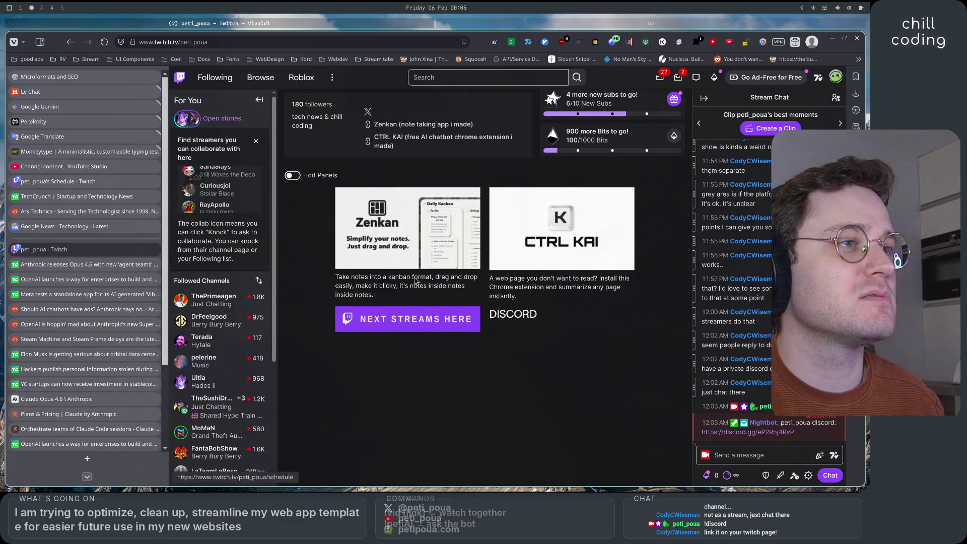
click(292, 174)
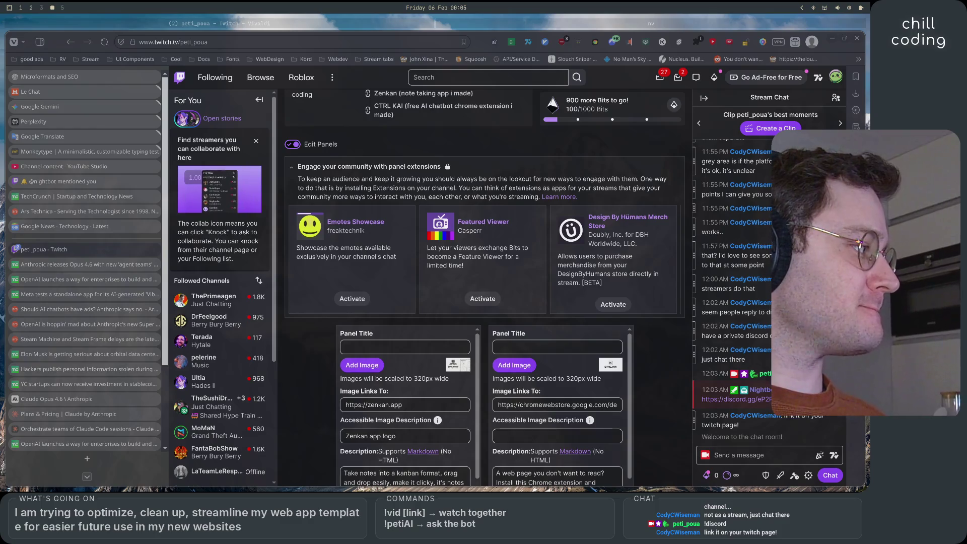
scroll(577, 322, down, 8)
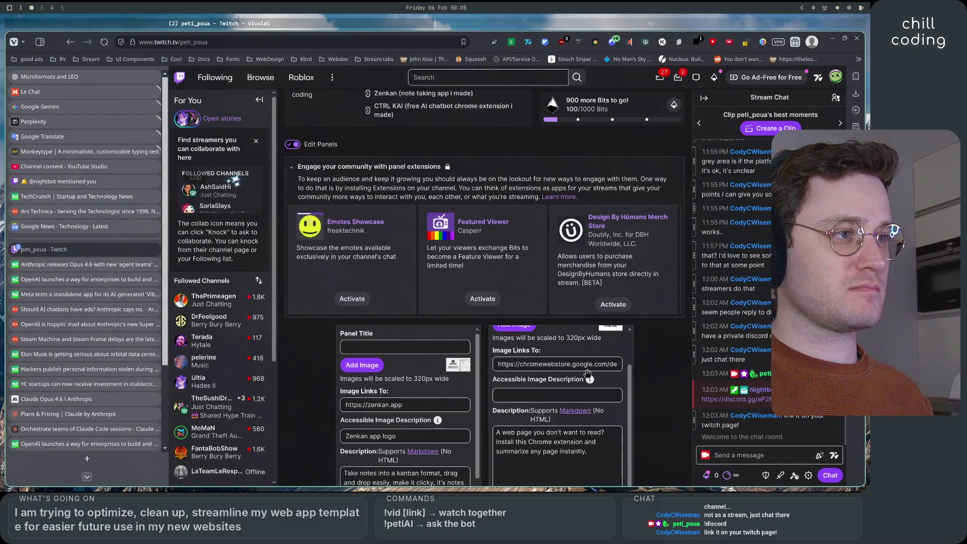
scroll(577, 323, up, 1)
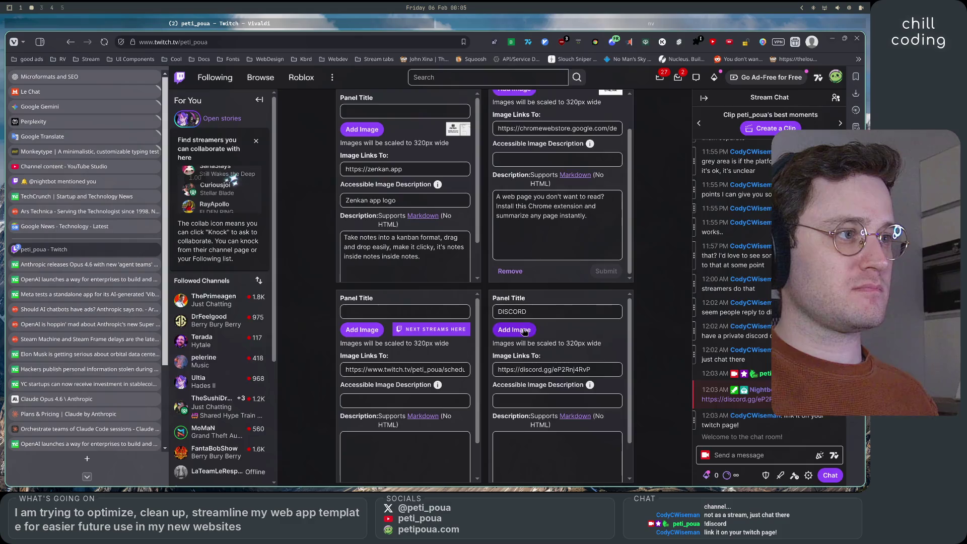
Step: Open the Add Image upload dialog in the DISCORD panel editor
click(523, 330)
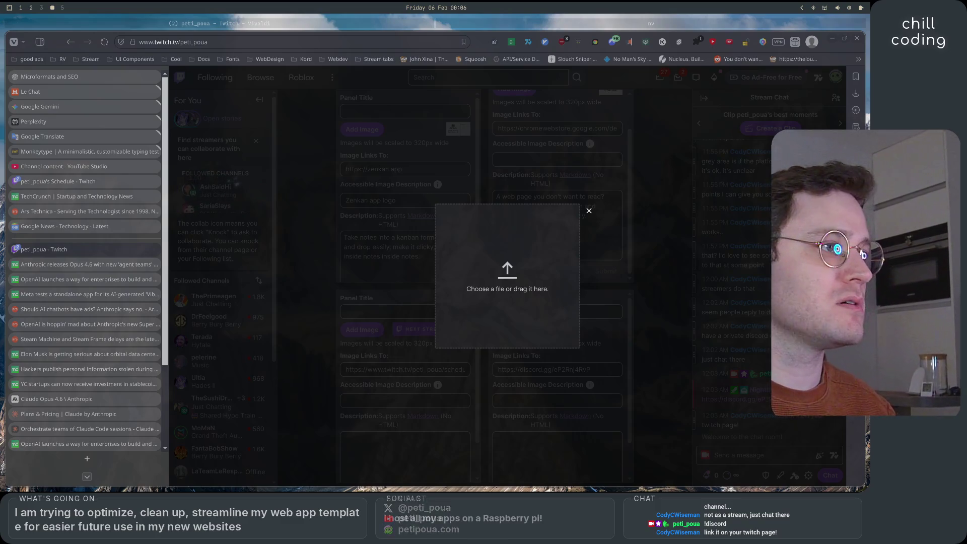
Step: Load the Discord logo into the image cropper and zoom the page to 80%
key(super+2)
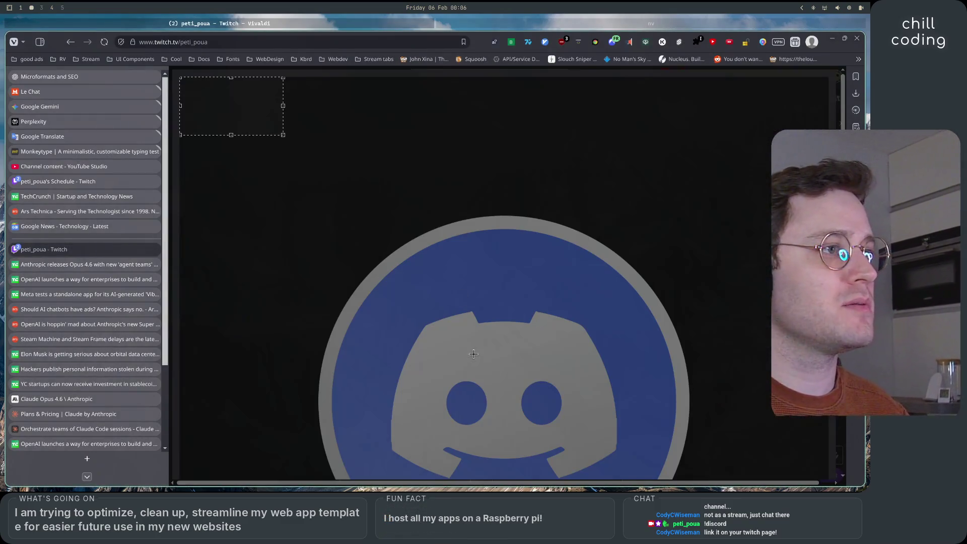
scroll(353, 209, down, 5)
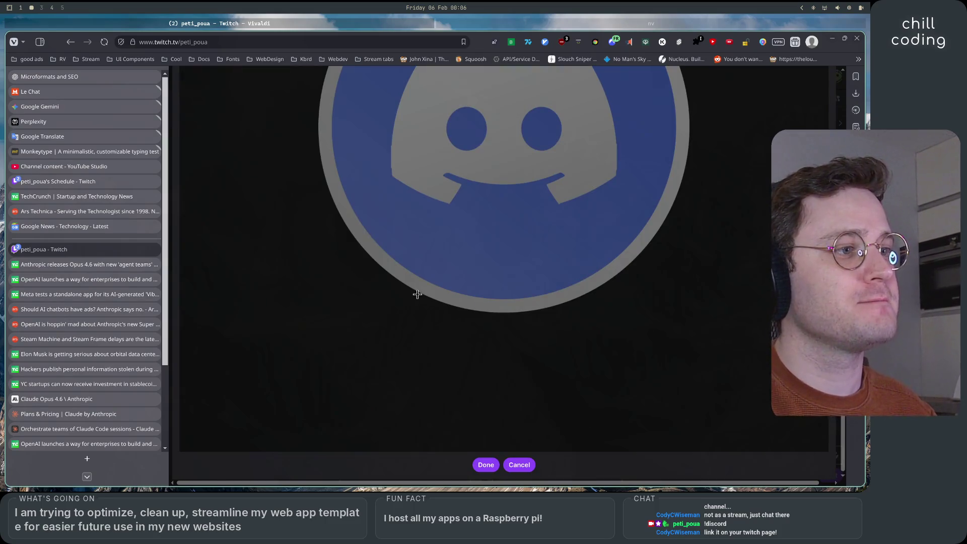
key(ctrl+minus)
scroll(332, 248, up, 5)
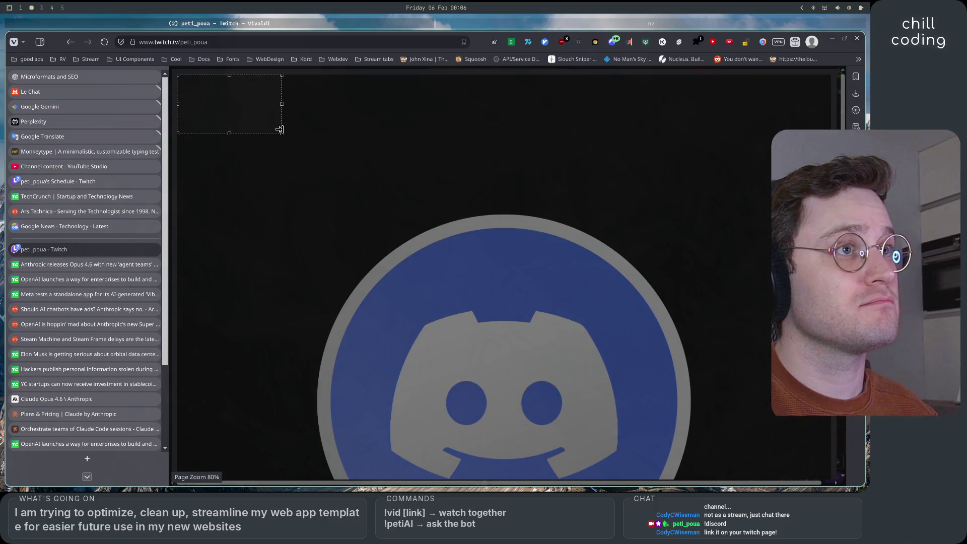
Step: Enlarge the crop box, move it down over the Discord logo, and accept the crop
mouse_move(281, 132)
mouse_down()
mouse_move(725, 431)
mouse_move(753, 416)
mouse_move(753, 458)
mouse_up()
scroll(753, 390, down, 5)
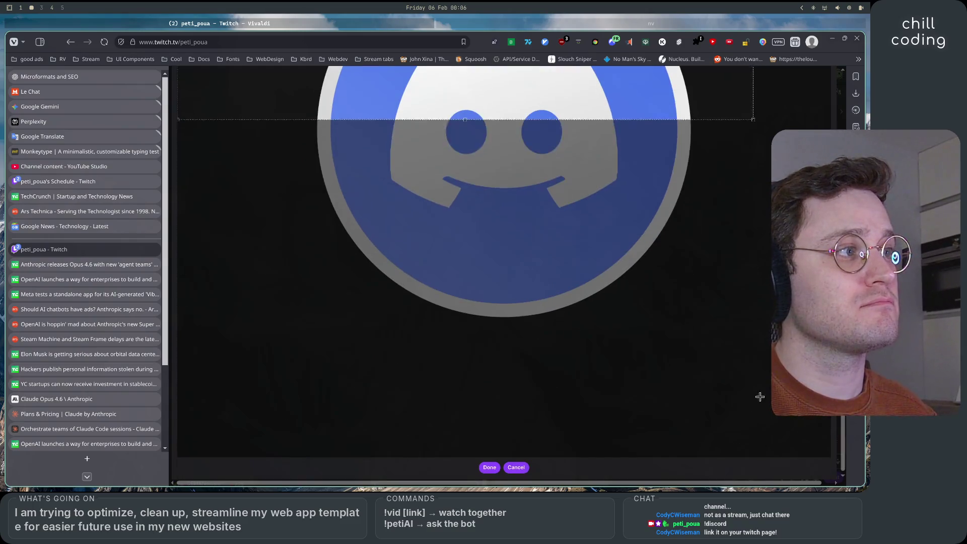
mouse_move(615, 184)
mouse_down()
mouse_move(531, 264)
mouse_move(594, 289)
mouse_up()
scroll(596, 290, up, 4)
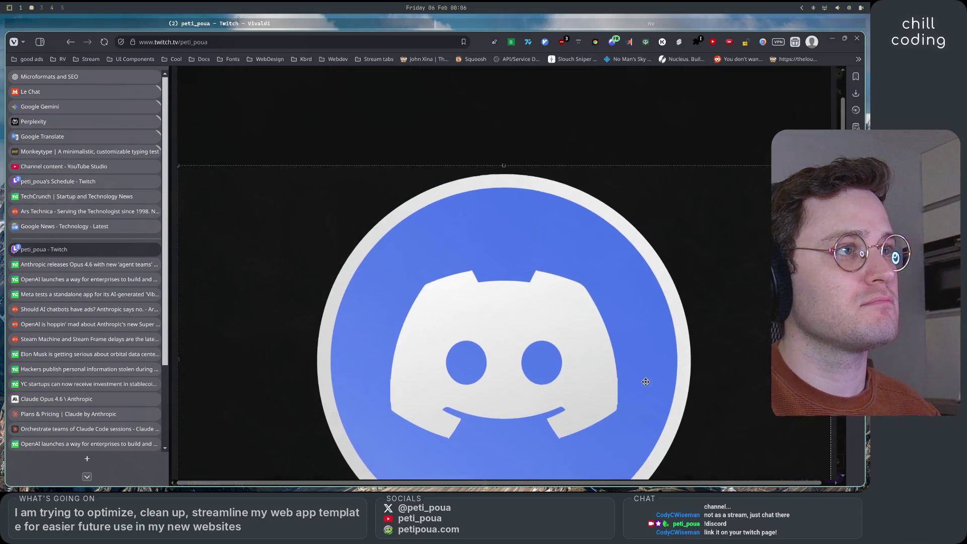
scroll(646, 381, down, 2)
scroll(542, 273, up, 1)
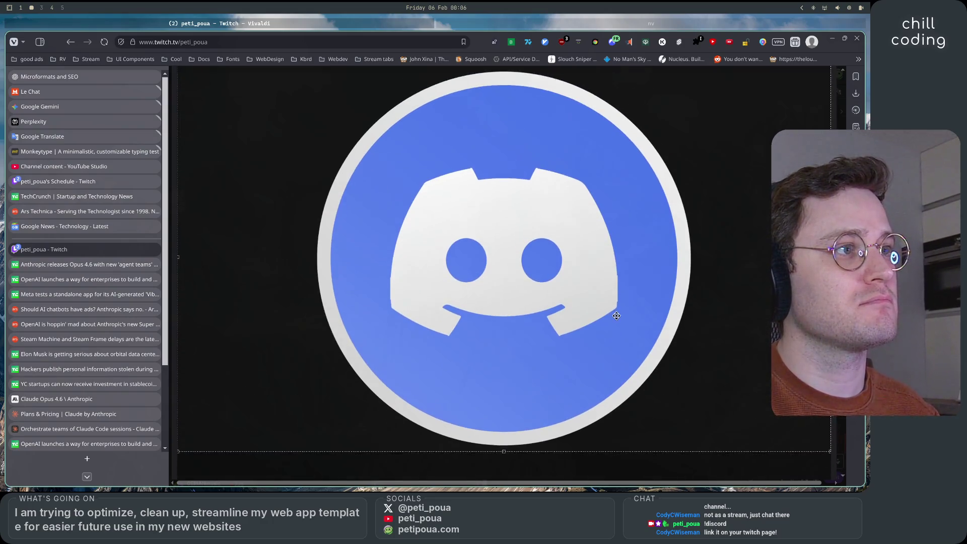
scroll(553, 315, down, 1)
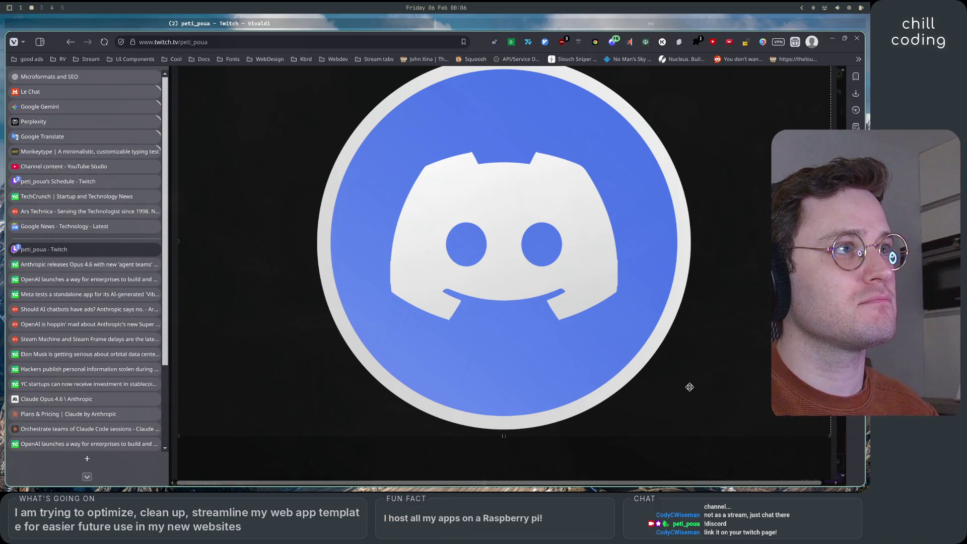
scroll(689, 386, down, 4)
click(491, 469)
scroll(638, 391, down, 1)
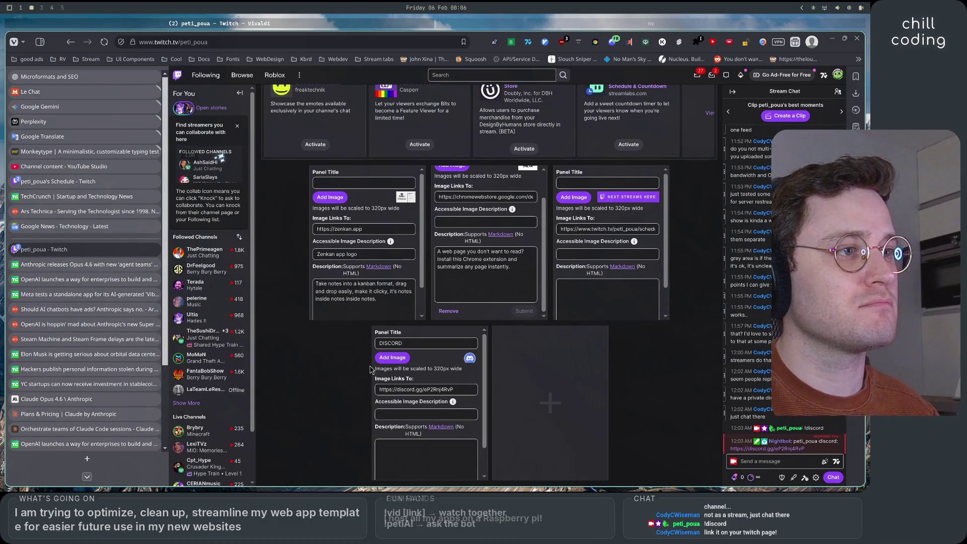
scroll(476, 446, down, 1)
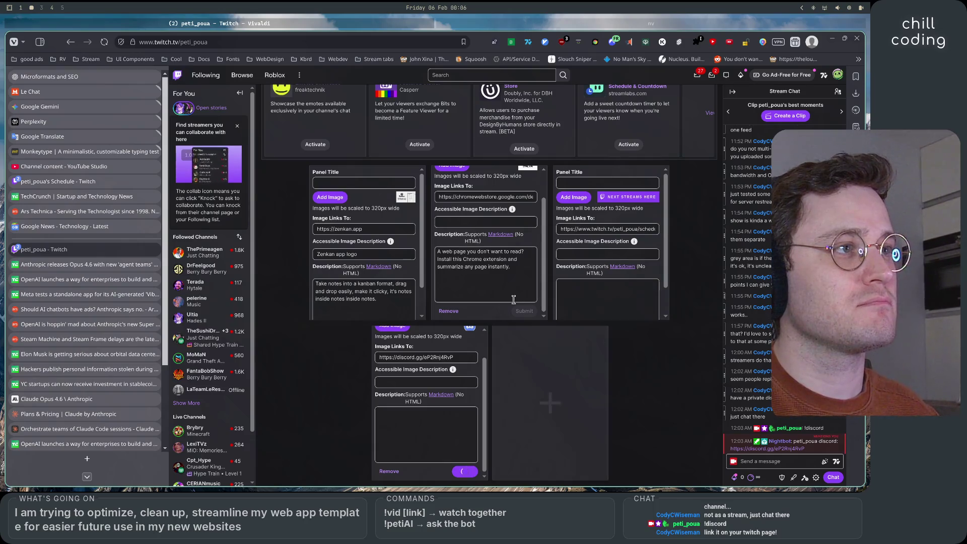
scroll(665, 201, up, 3)
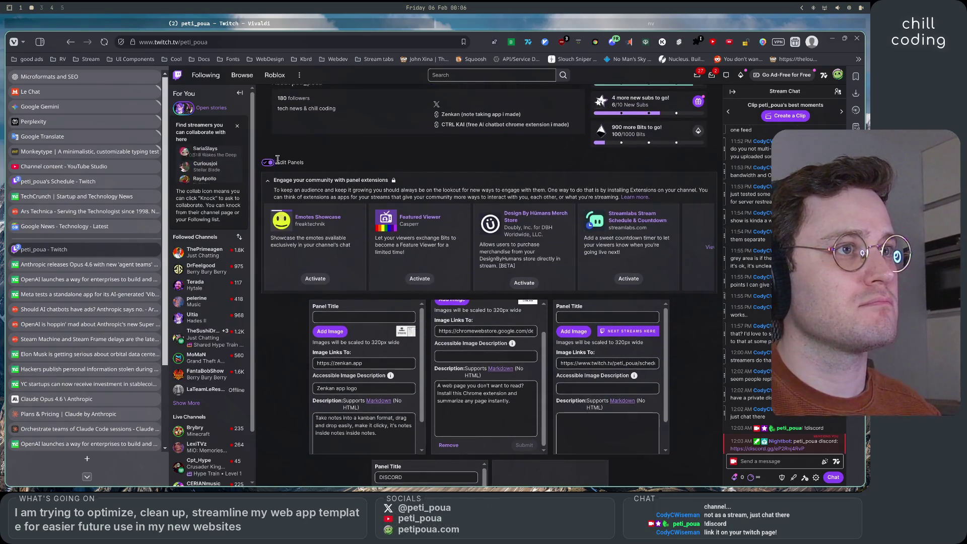
click(268, 181)
click(268, 163)
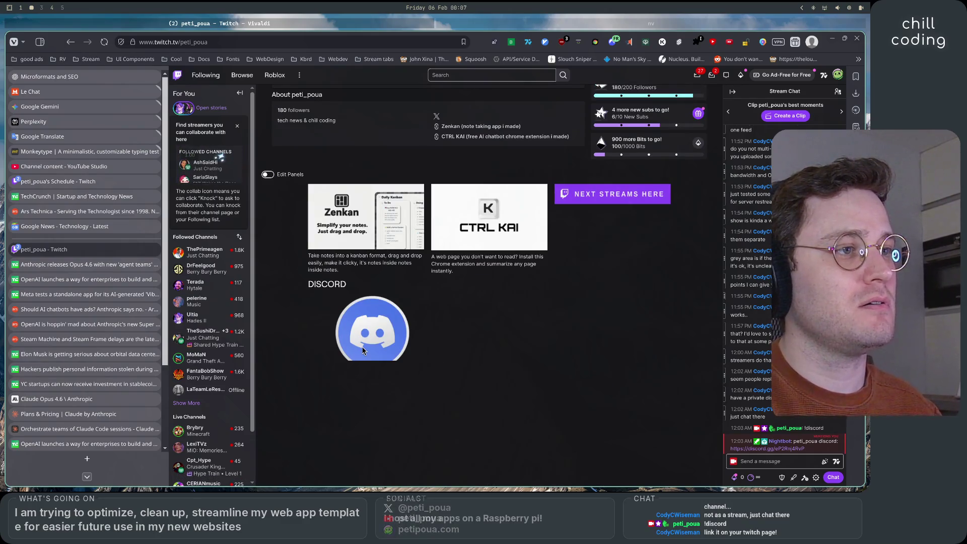
click(275, 178)
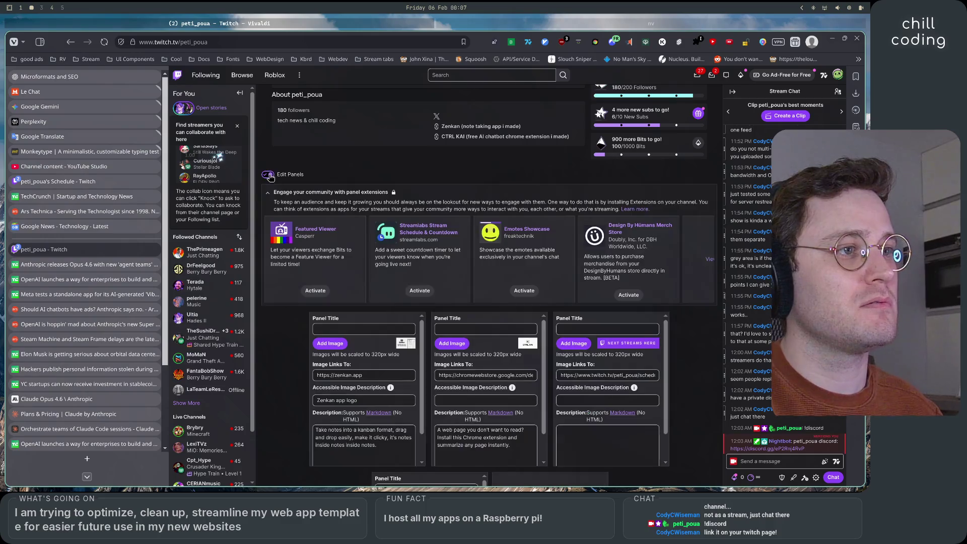
scroll(297, 374, down, 3)
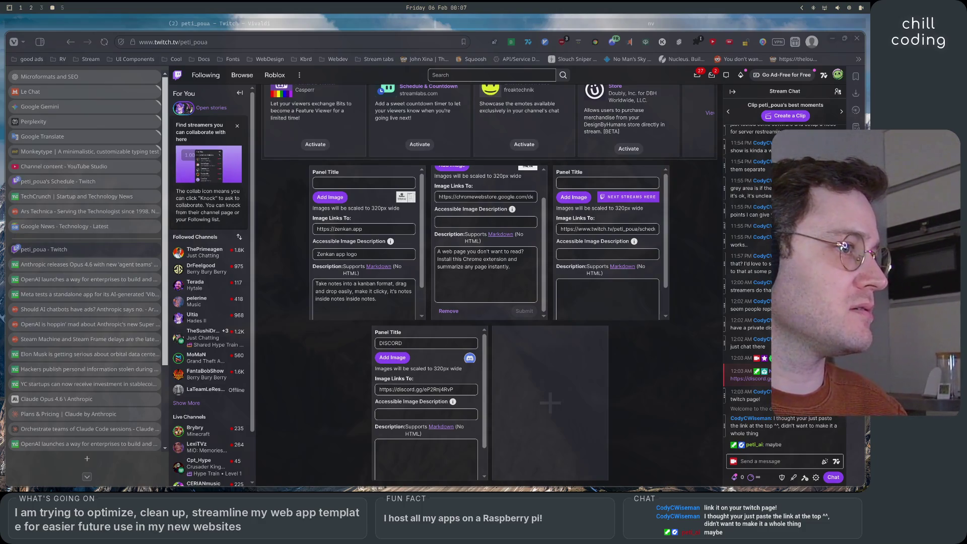
Step: Upload discord-mark to the DISCORD panel and stretch the crop box over the whole logo
click(403, 359)
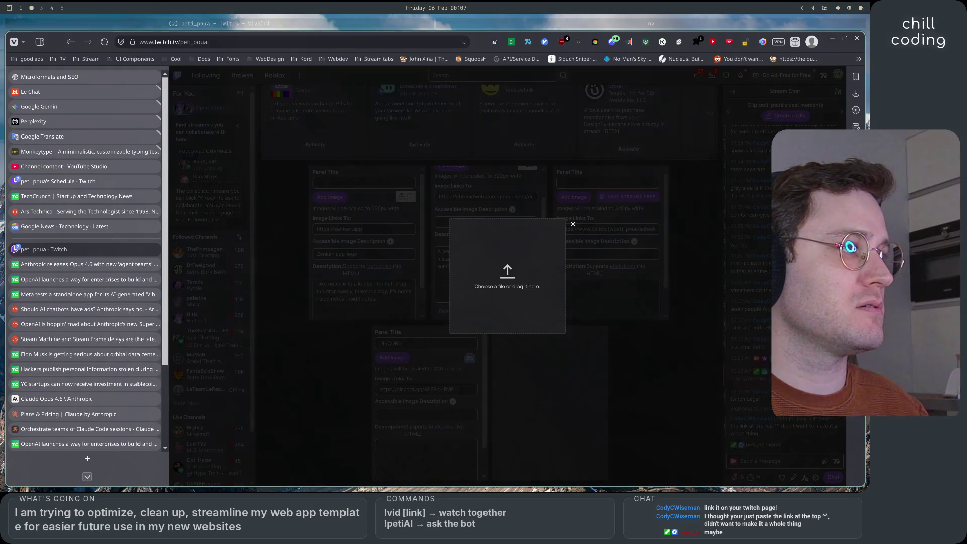
drag(557, 211, 492, 297)
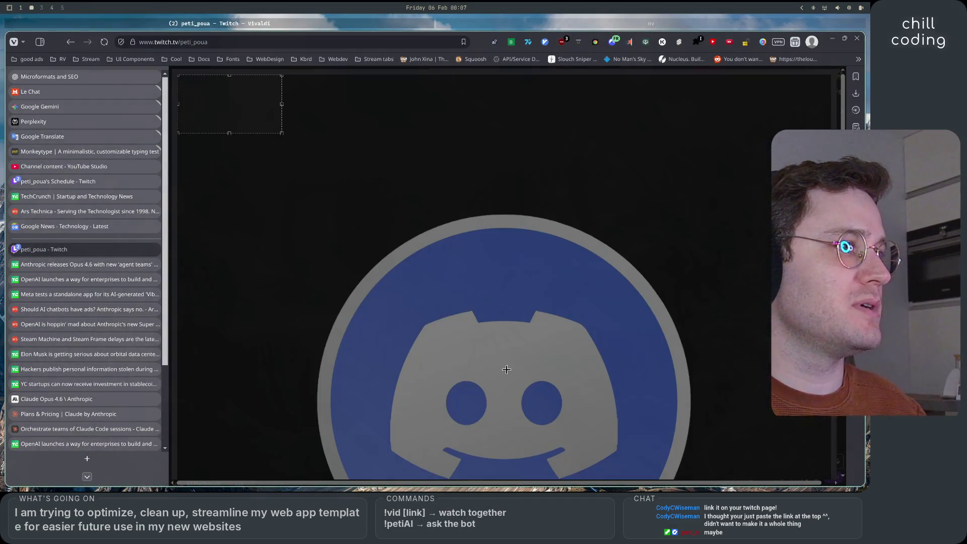
mouse_move(281, 131)
mouse_down()
mouse_move(529, 352)
mouse_move(712, 433)
mouse_move(753, 425)
mouse_move(796, 302)
mouse_move(831, 254)
mouse_up()
mouse_move(556, 181)
mouse_down()
mouse_move(567, 328)
mouse_move(567, 307)
mouse_up()
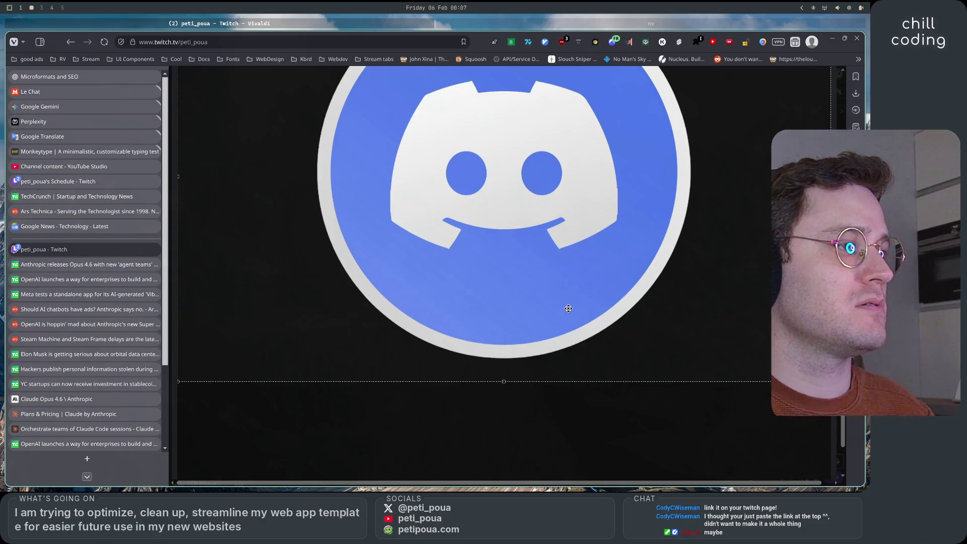
scroll(568, 306, up, 3)
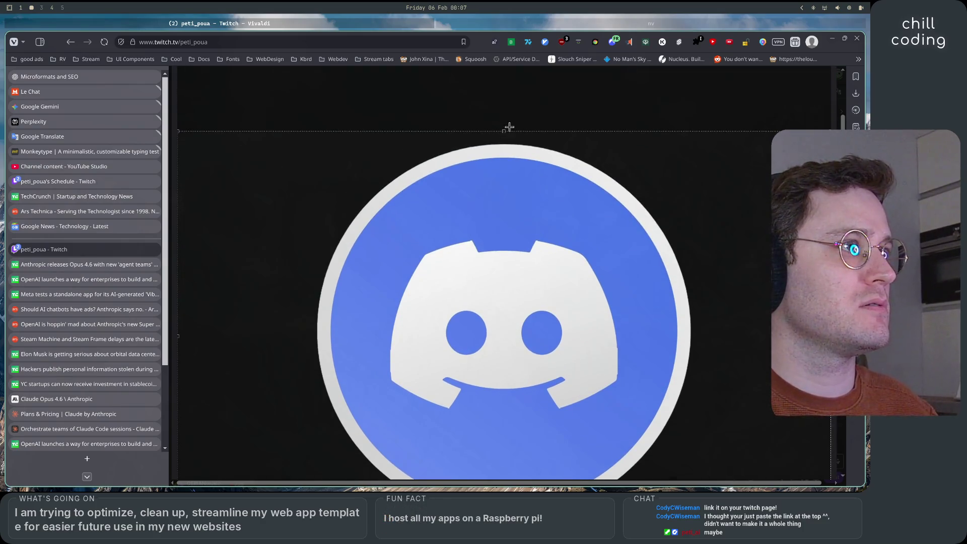
drag(504, 115, 509, 67)
scroll(592, 281, down, 4)
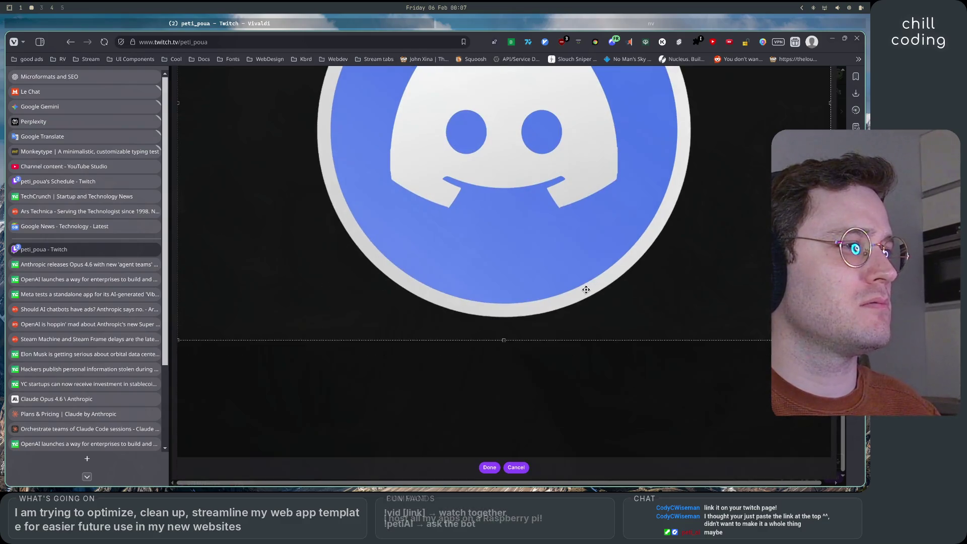
drag(504, 337, 508, 456)
scroll(619, 362, up, 5)
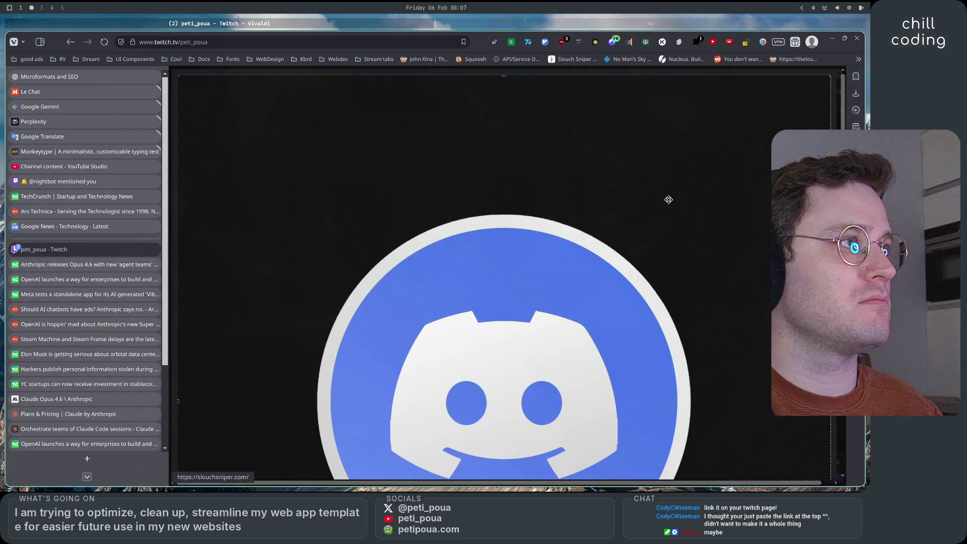
scroll(665, 204, down, 5)
click(489, 466)
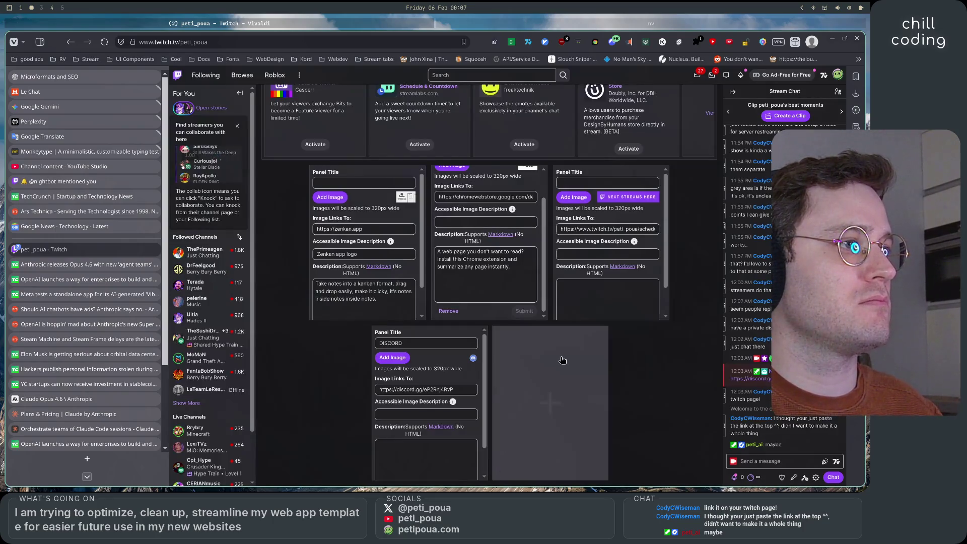
Step: Preview the panels as viewers see them, then return to panel editing
scroll(453, 403, down, 1)
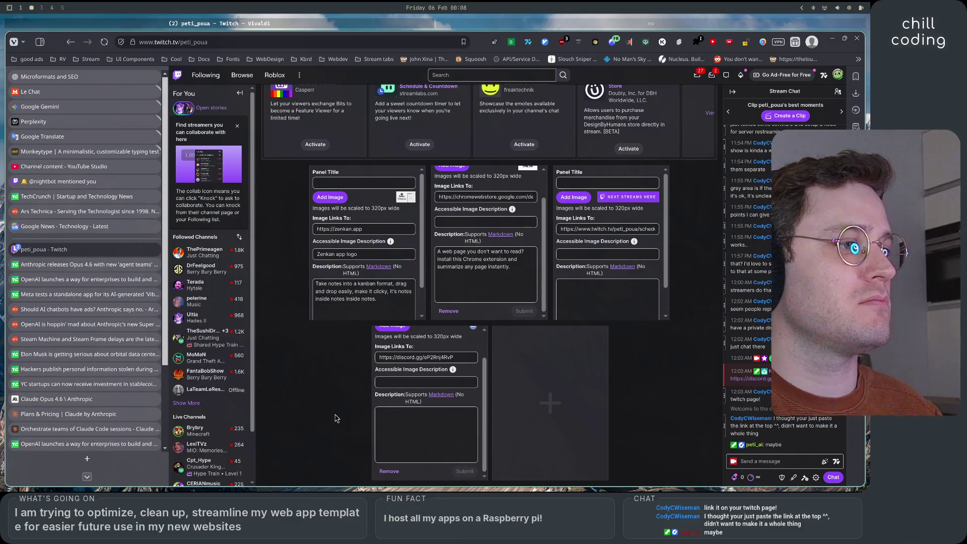
scroll(302, 302, up, 3)
click(268, 188)
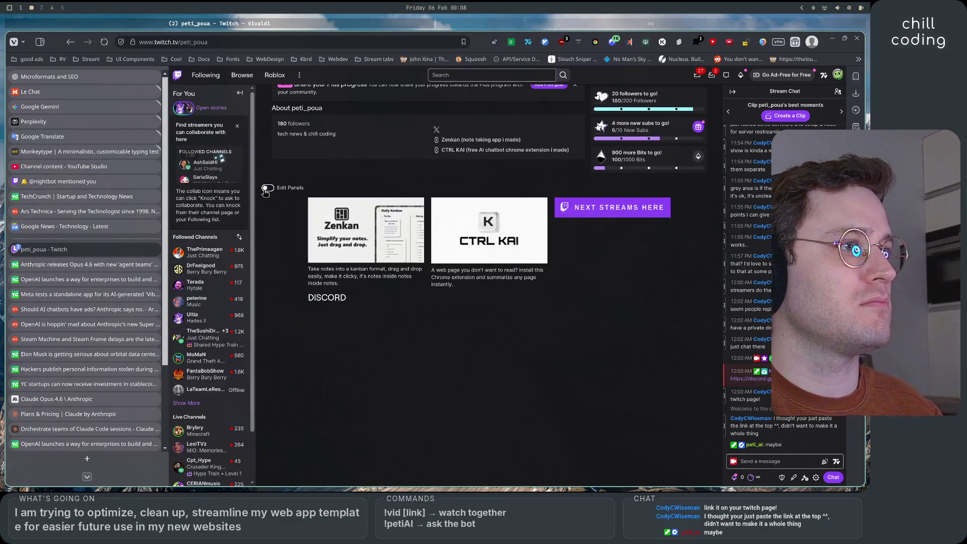
scroll(543, 380, down, 1)
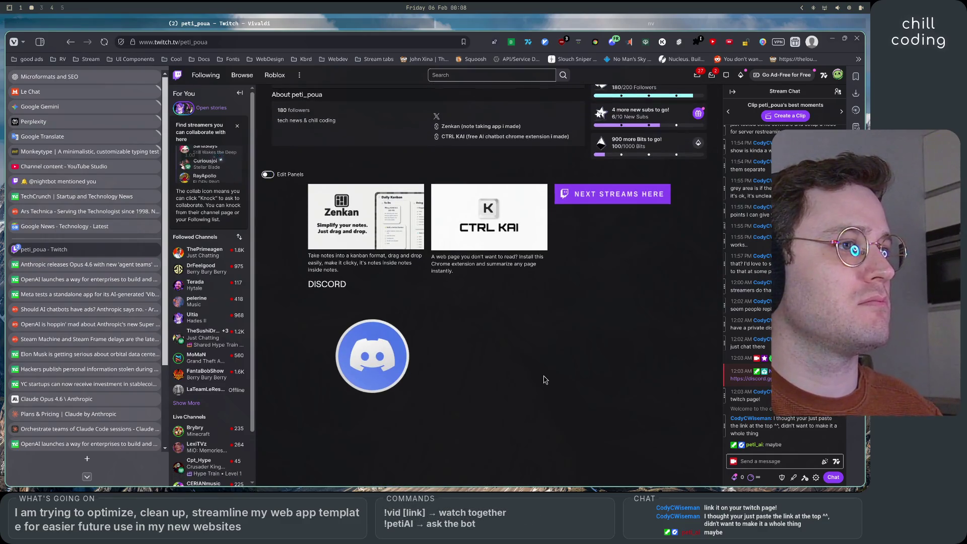
click(268, 174)
Step: Delete the DISCORD title from the Discord panel and save the panel
scroll(479, 293, down, 1)
scroll(480, 294, down, 2)
drag(420, 343, 347, 342)
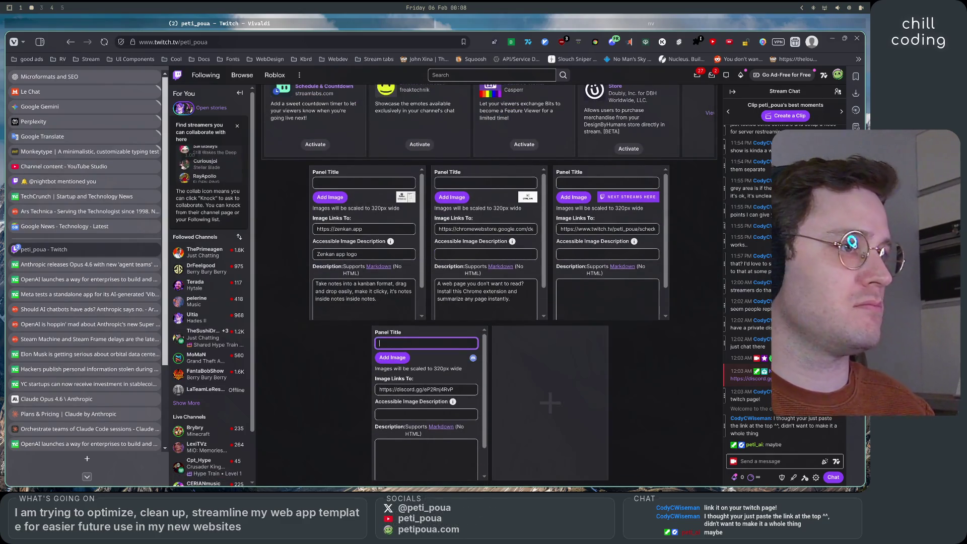
scroll(475, 410, down, 1)
click(464, 472)
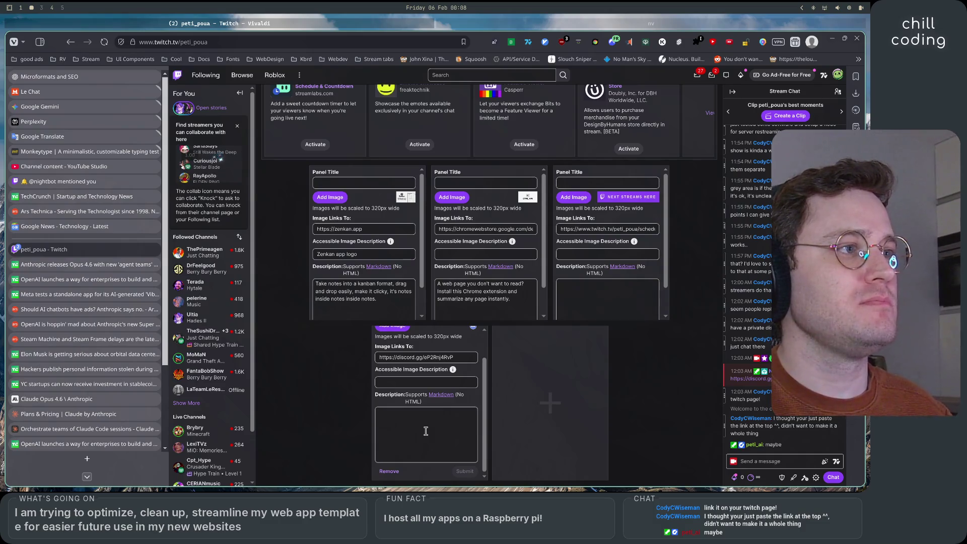
scroll(268, 256, up, 4)
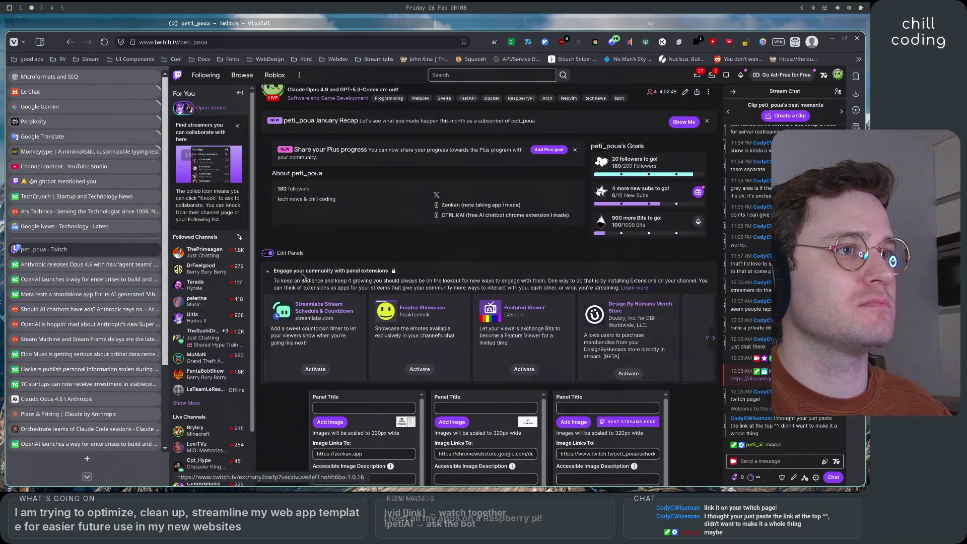
Step: Preview the panels, then re-enable panel editing and scroll to the Discord panel
click(268, 254)
scroll(312, 392, down, 2)
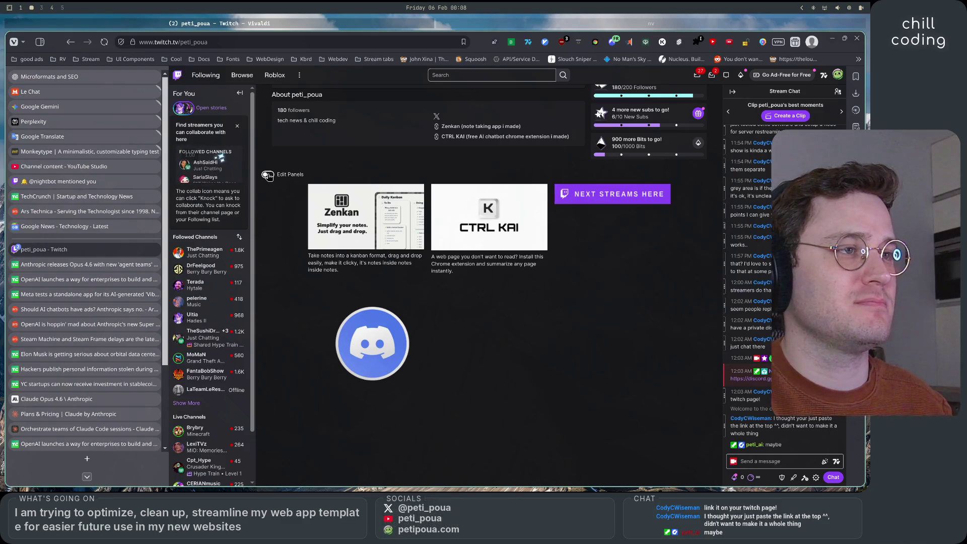
click(268, 175)
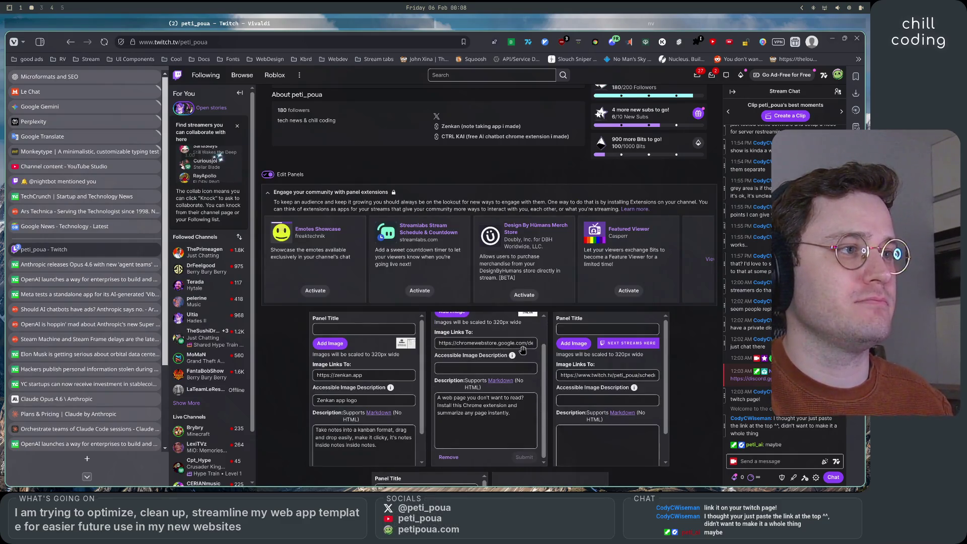
scroll(684, 298, down, 3)
scroll(527, 274, up, 2)
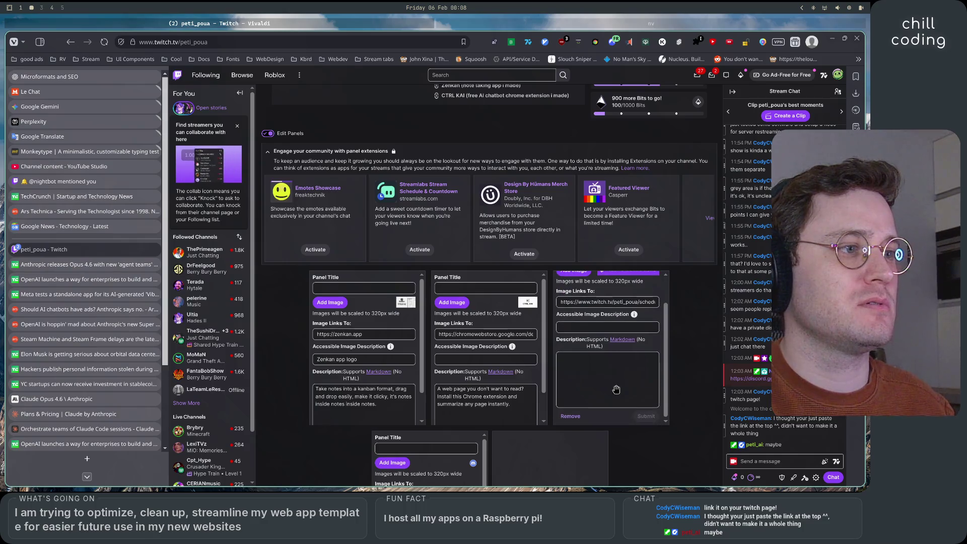
scroll(650, 438, down, 2)
scroll(428, 403, down, 1)
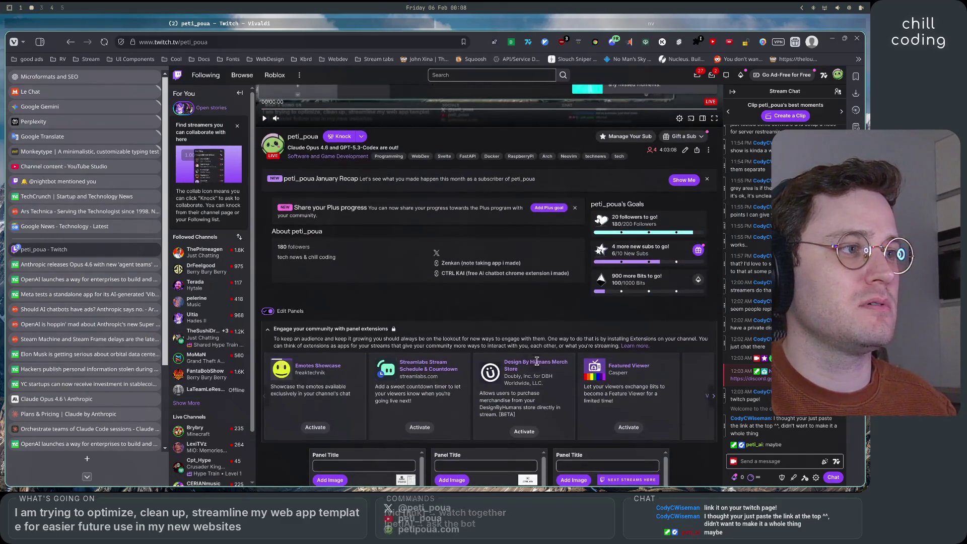
scroll(545, 372, up, 3)
scroll(604, 402, down, 1)
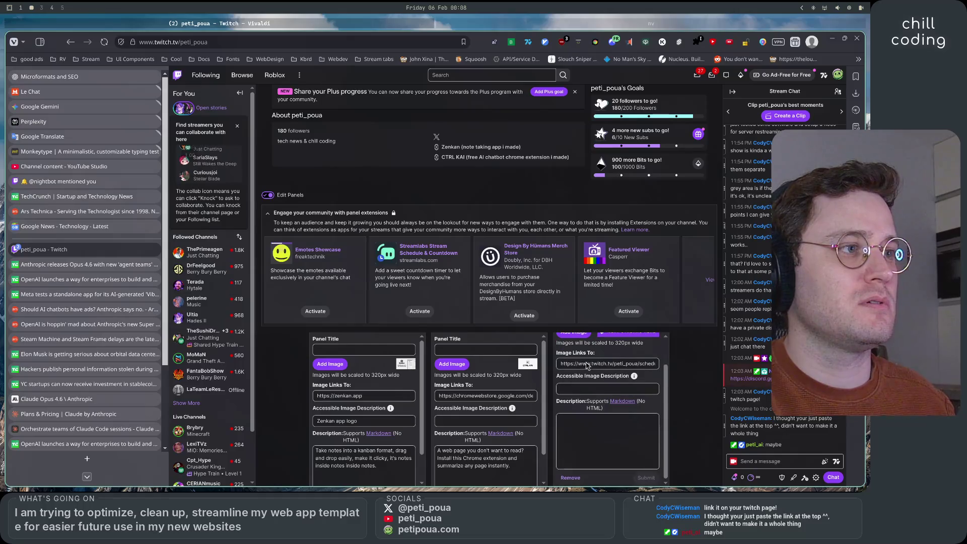
scroll(371, 379, down, 1)
scroll(336, 396, down, 3)
scroll(452, 368, up, 1)
Step: Drag the Discord panel into the second slot, between Zenkan and CTRL KAI, and preview
drag(486, 351, 516, 223)
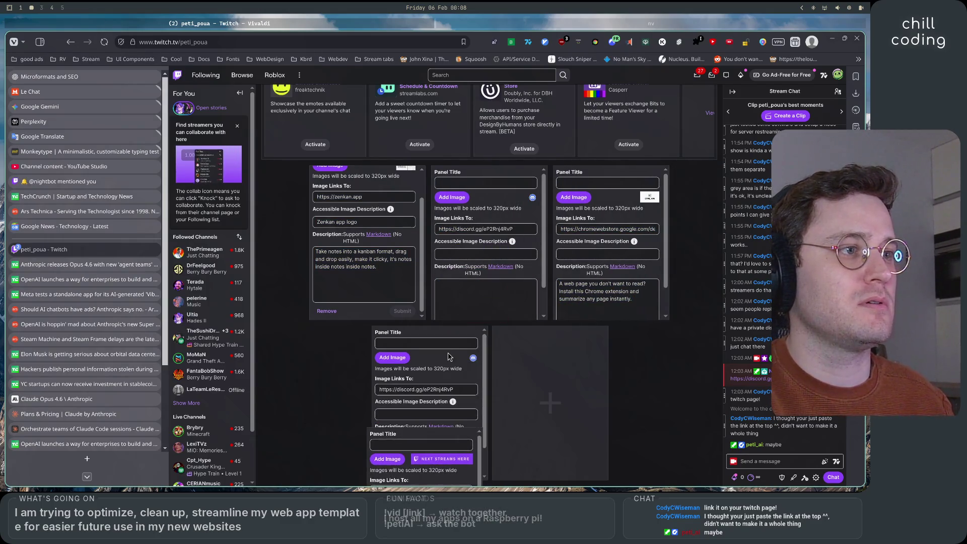
mouse_move(590, 339)
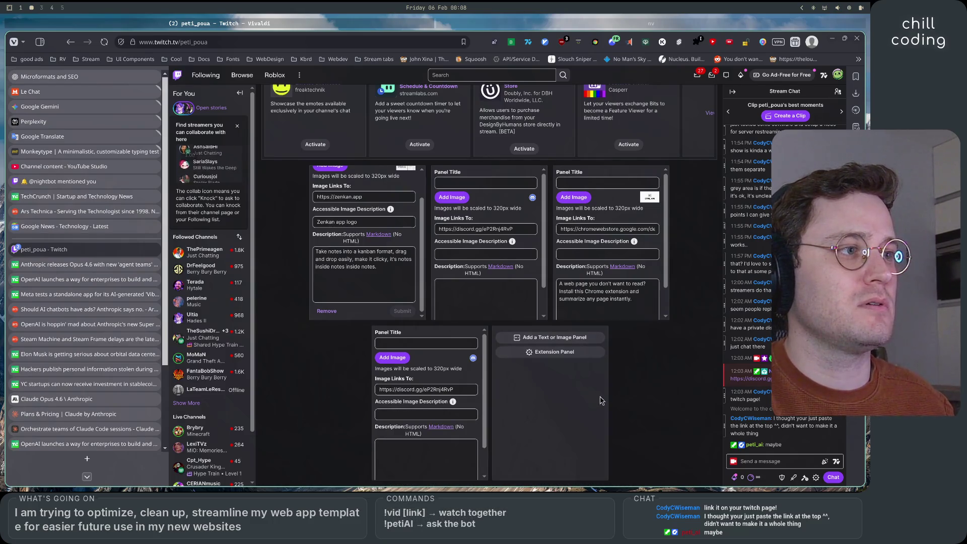
scroll(586, 427, up, 1)
scroll(629, 434, down, 1)
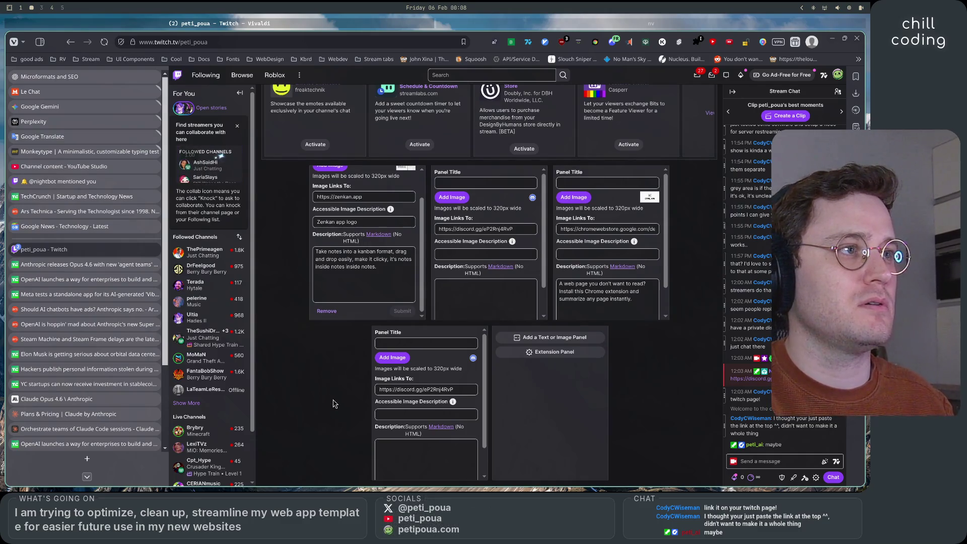
scroll(333, 404, up, 1)
scroll(341, 393, down, 1)
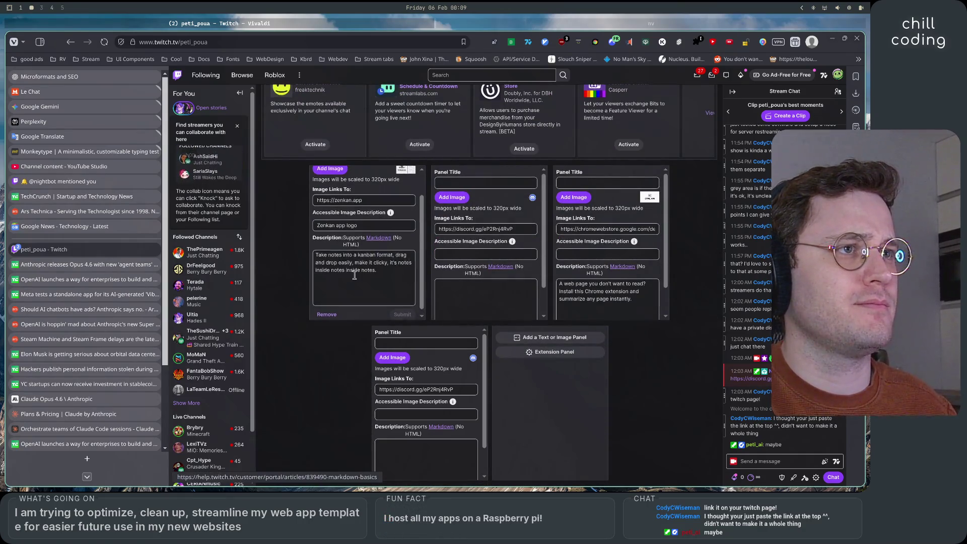
scroll(322, 251, up, 5)
click(267, 246)
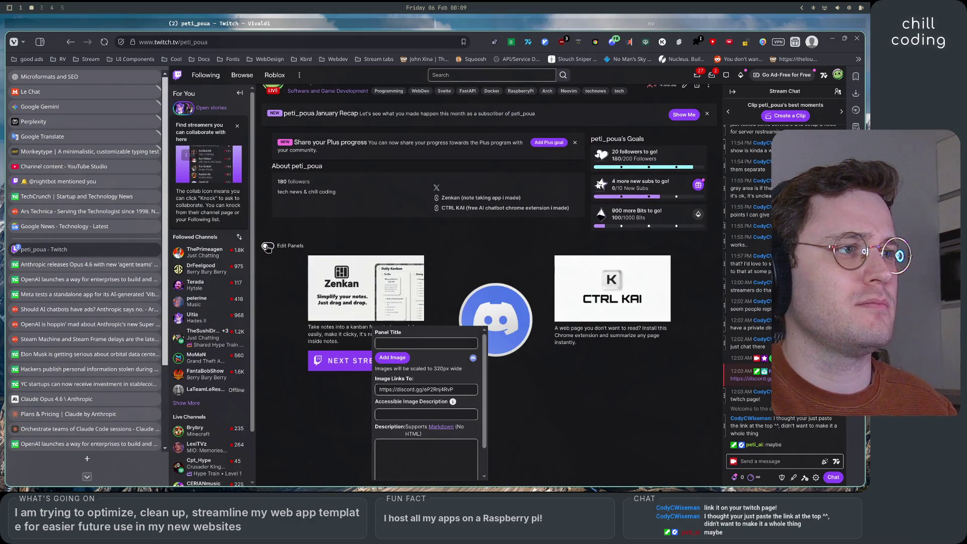
click(104, 42)
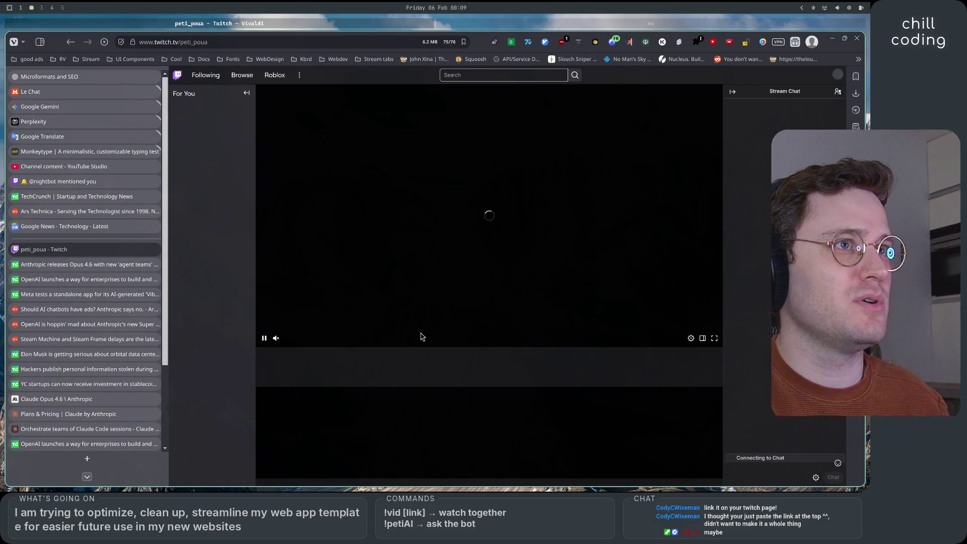
Step: Pause the stream, then swap the Discord and Chrome extension panels so Discord sits third
click(264, 337)
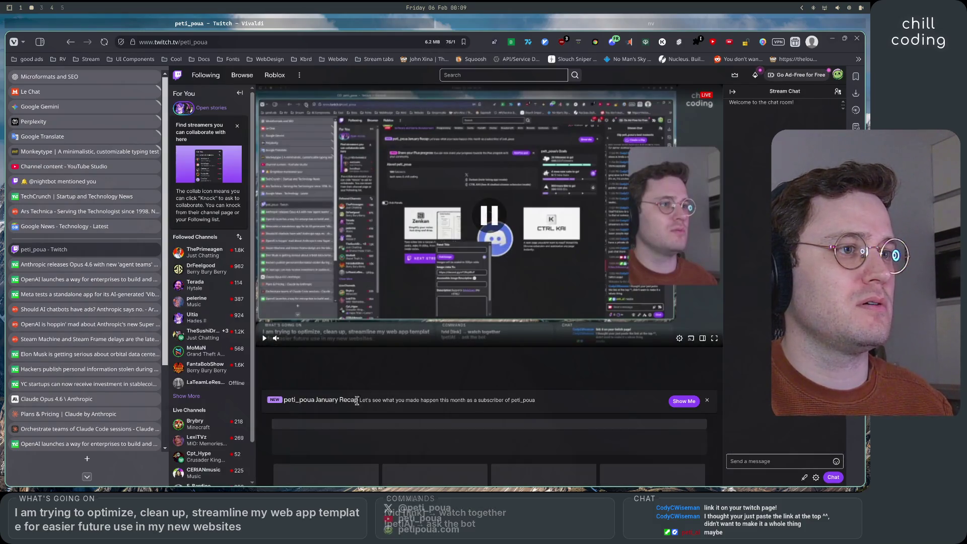
scroll(362, 400, down, 2)
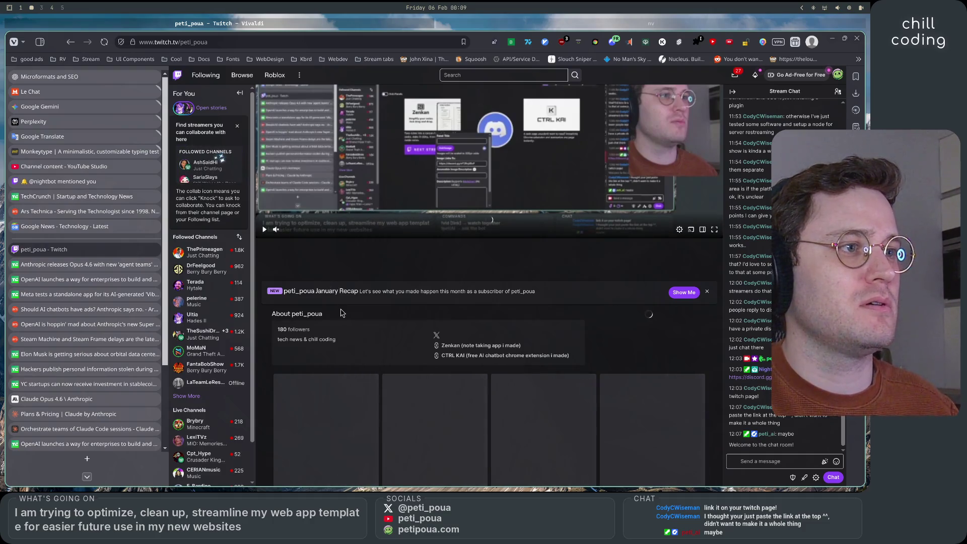
scroll(341, 312, down, 3)
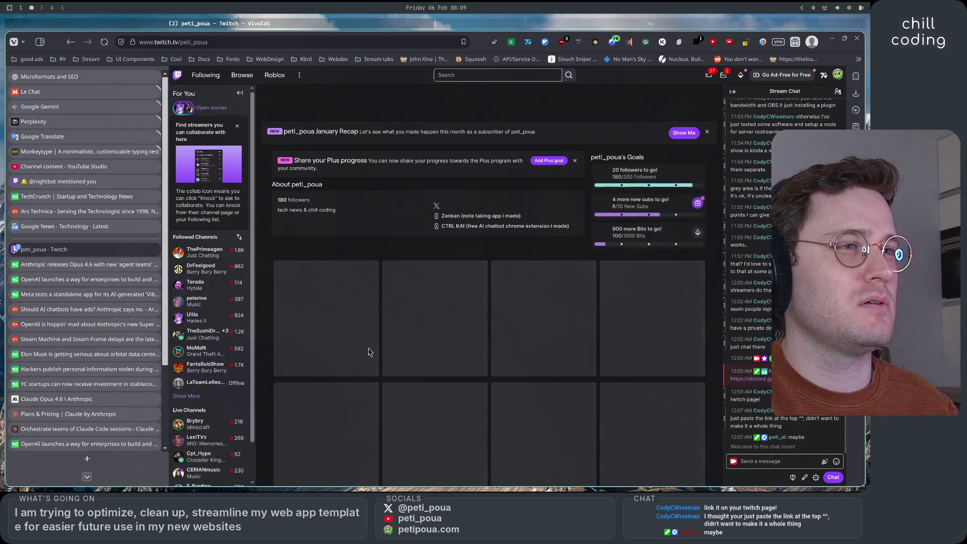
scroll(530, 440, down, 2)
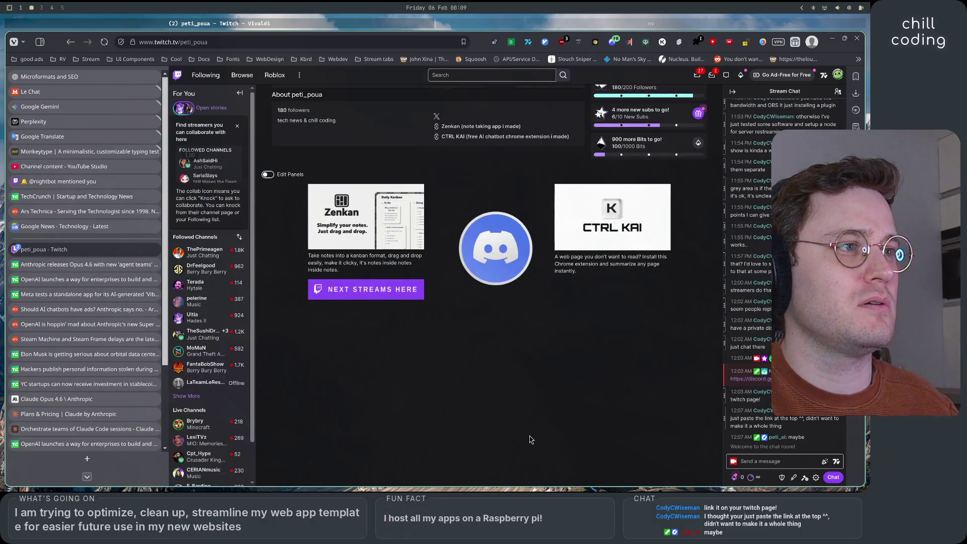
scroll(529, 439, up, 2)
click(267, 287)
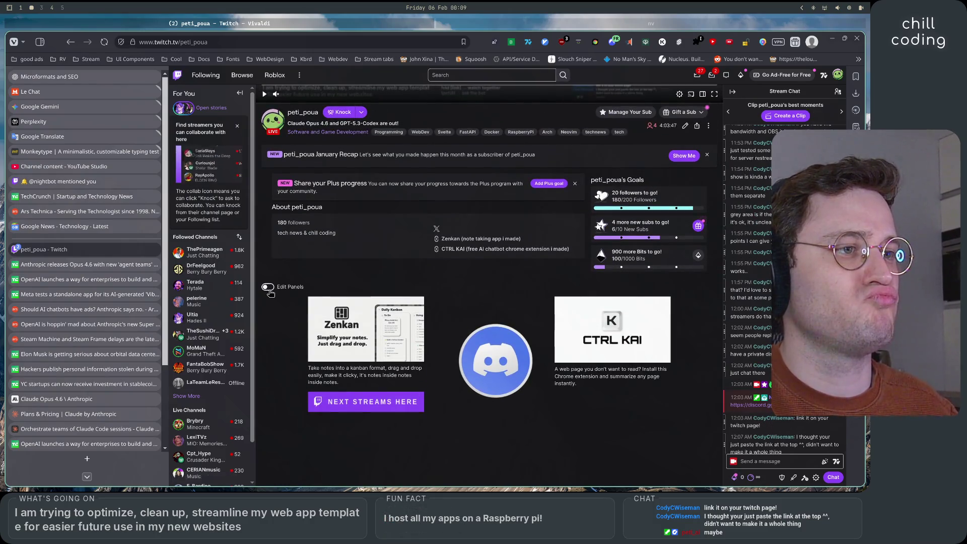
scroll(392, 311, down, 4)
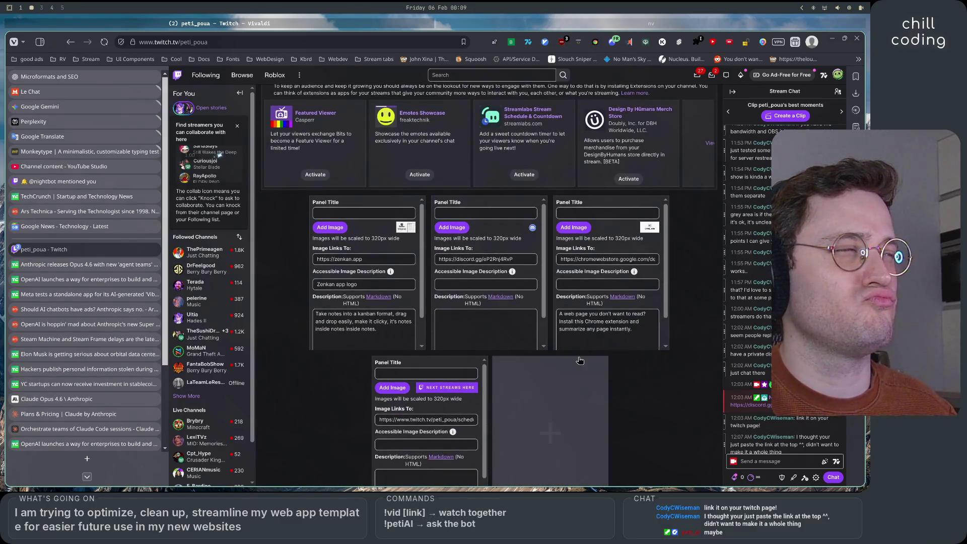
drag(518, 250, 643, 252)
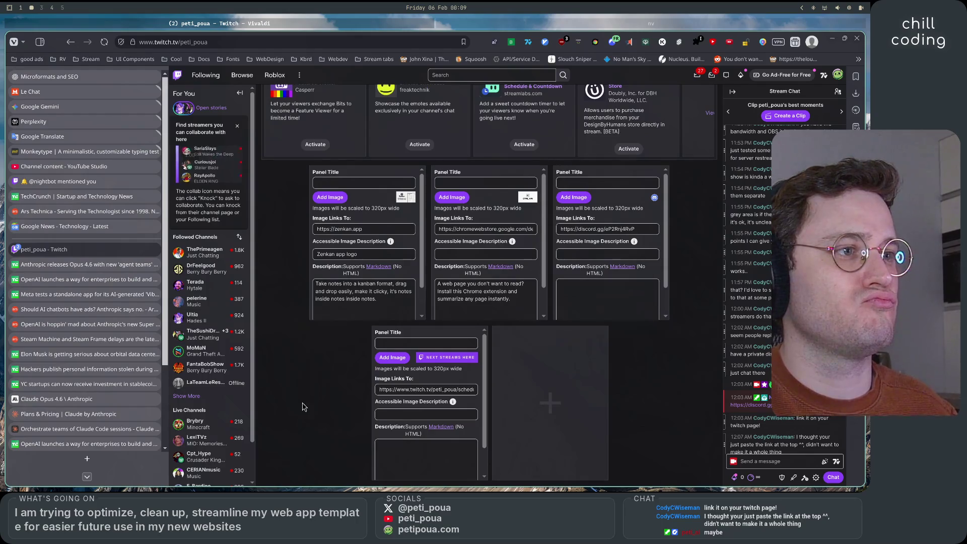
scroll(292, 353, up, 5)
click(269, 307)
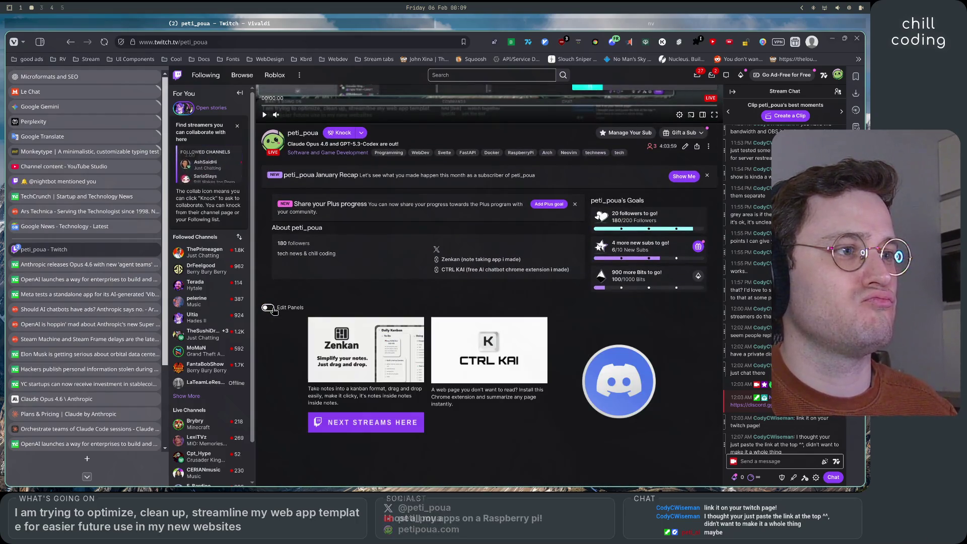
Step: Drag Next streams up to the top row and Discord down to the second row, then reload
scroll(288, 319, down, 3)
click(267, 174)
scroll(281, 333, down, 3)
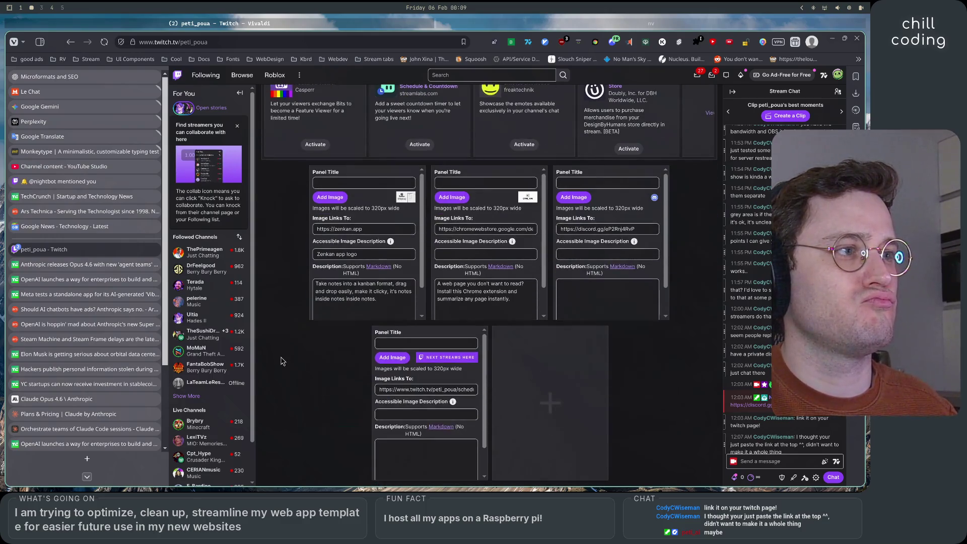
drag(619, 221, 610, 243)
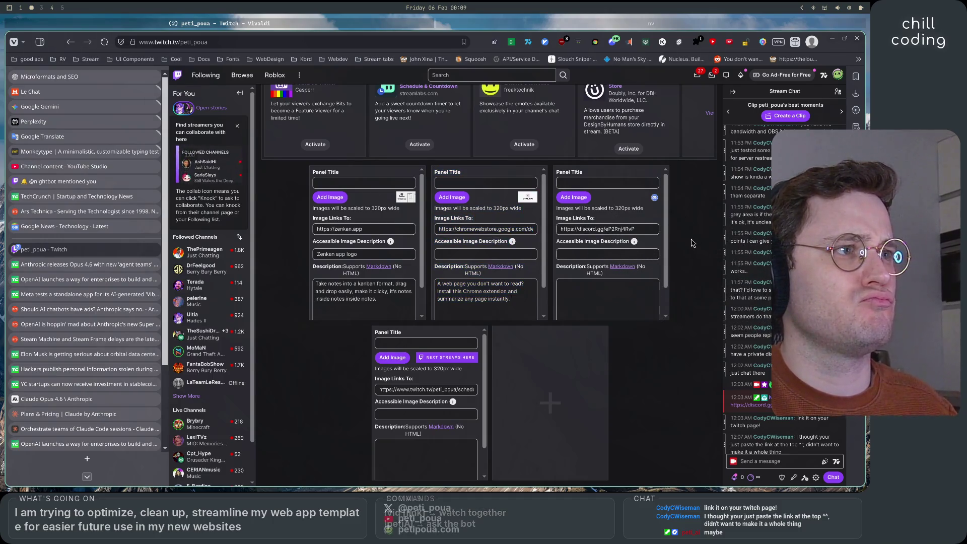
mouse_move(603, 225)
mouse_down()
mouse_move(579, 323)
mouse_move(495, 378)
mouse_move(452, 386)
mouse_up()
mouse_move(568, 381)
mouse_down()
mouse_move(545, 403)
mouse_move(652, 248)
mouse_move(559, 388)
mouse_move(498, 370)
mouse_move(562, 381)
mouse_move(585, 374)
mouse_up()
mouse_move(612, 217)
mouse_down()
mouse_move(579, 222)
mouse_move(539, 372)
mouse_move(550, 399)
mouse_up()
scroll(611, 390, up, 3)
drag(612, 391, 627, 430)
scroll(615, 395, down, 3)
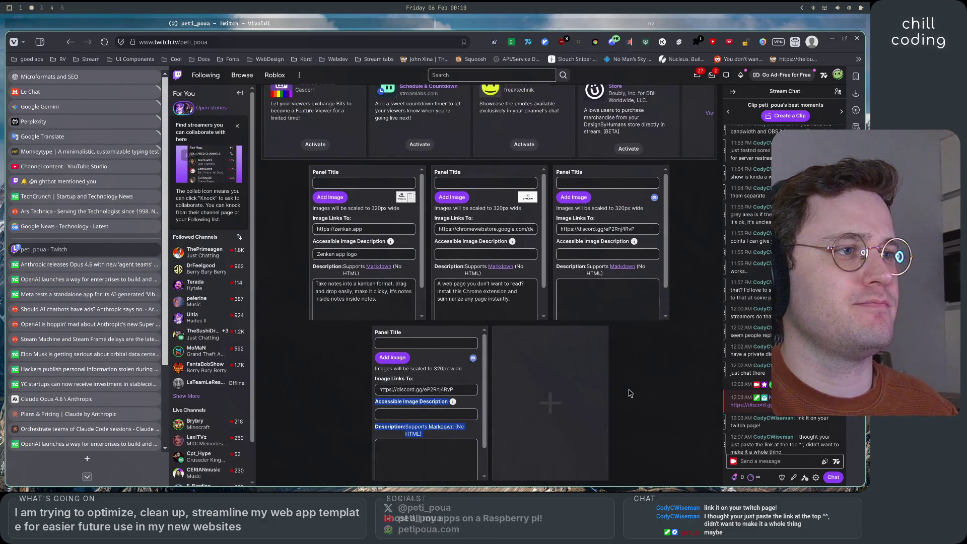
click(627, 430)
click(104, 43)
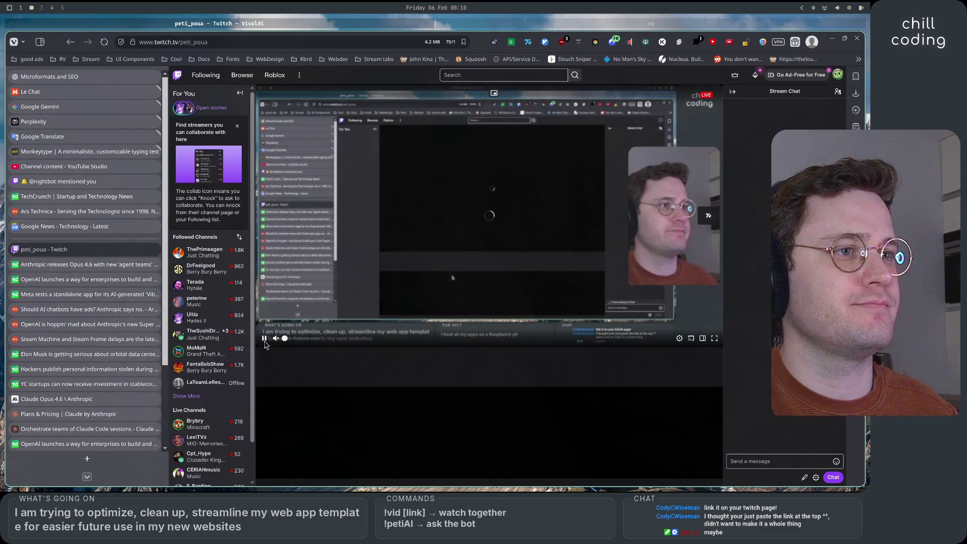
Step: Pause the reloaded stream and turn on panel editing for the channel
click(264, 338)
scroll(494, 413, down, 5)
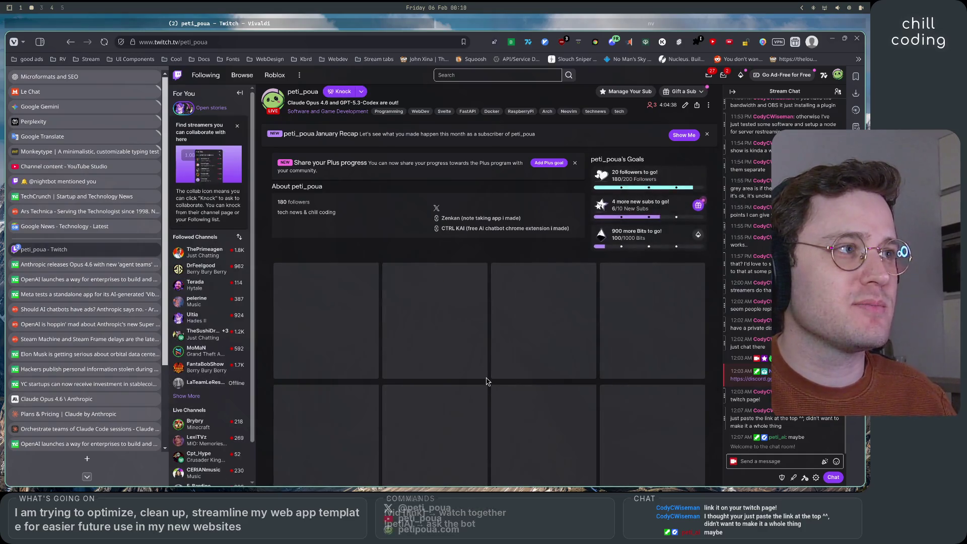
scroll(488, 377, down, 1)
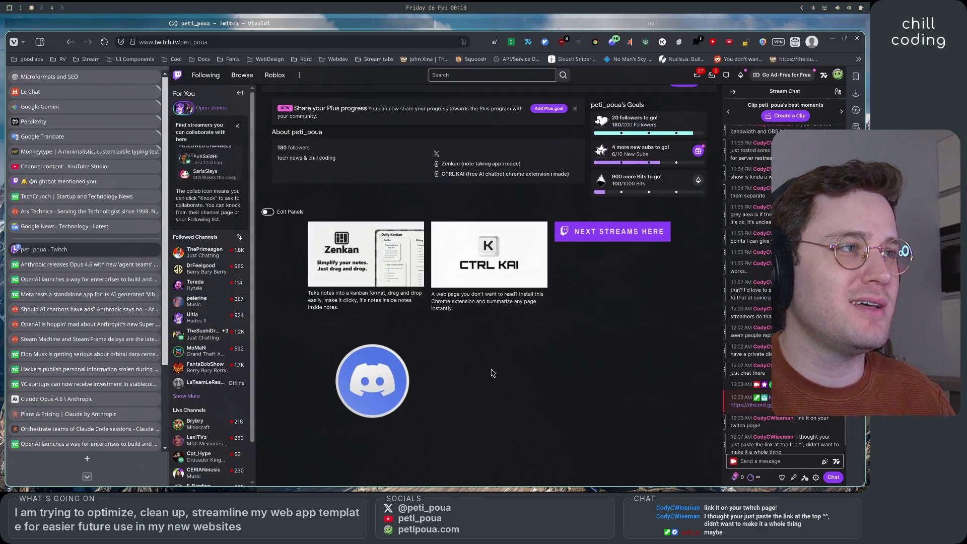
scroll(492, 370, down, 1)
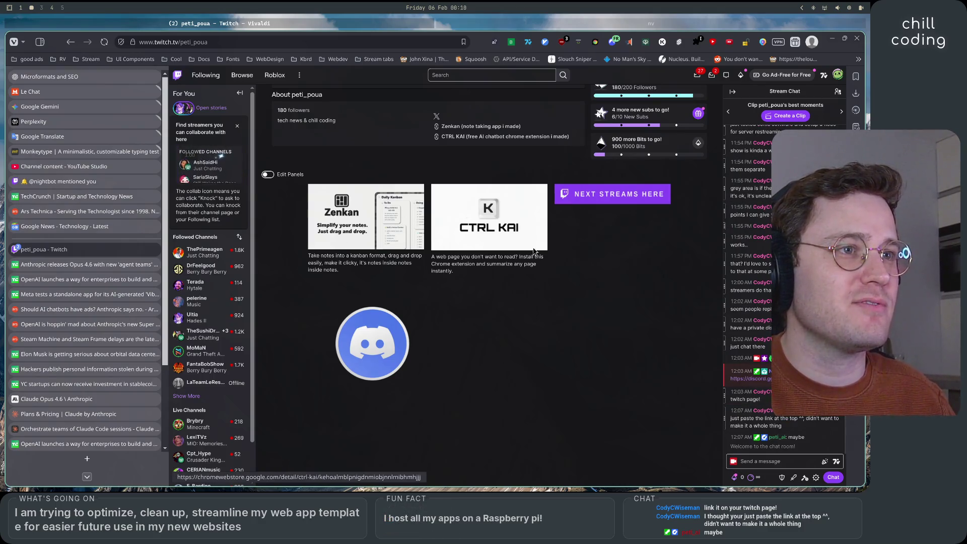
click(269, 176)
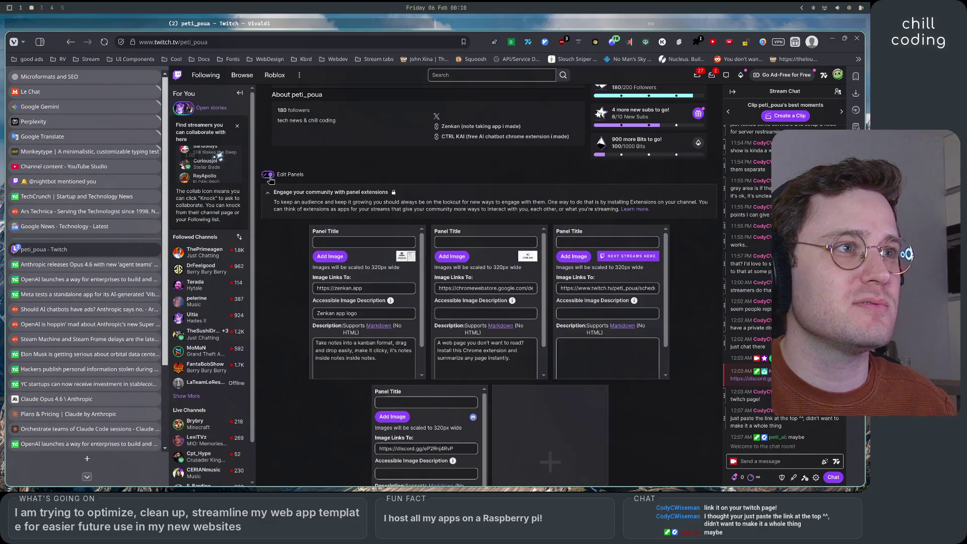
Step: Collapse the 'Engage your community with panel extensions' section to reveal the editable panel forms
scroll(494, 272, down, 3)
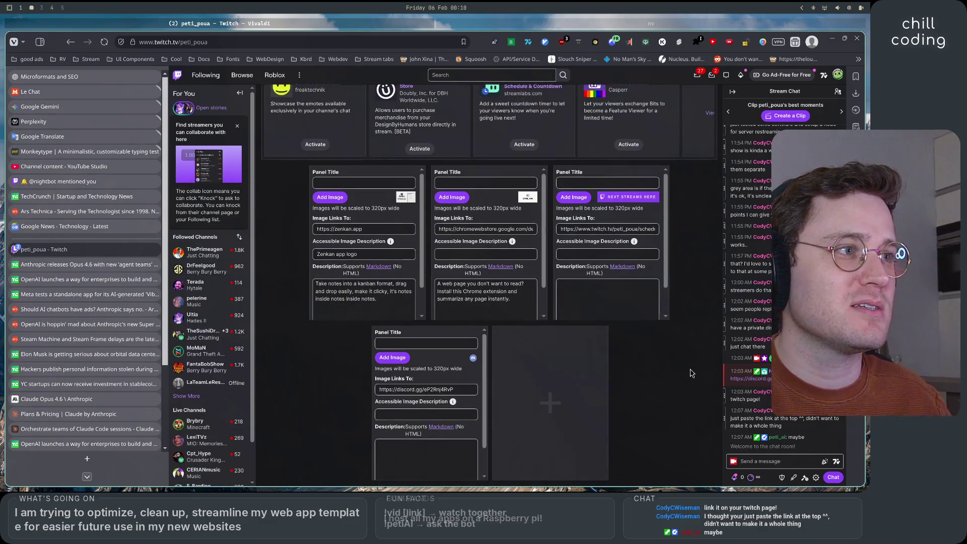
scroll(667, 296, down, 3)
scroll(667, 295, up, 3)
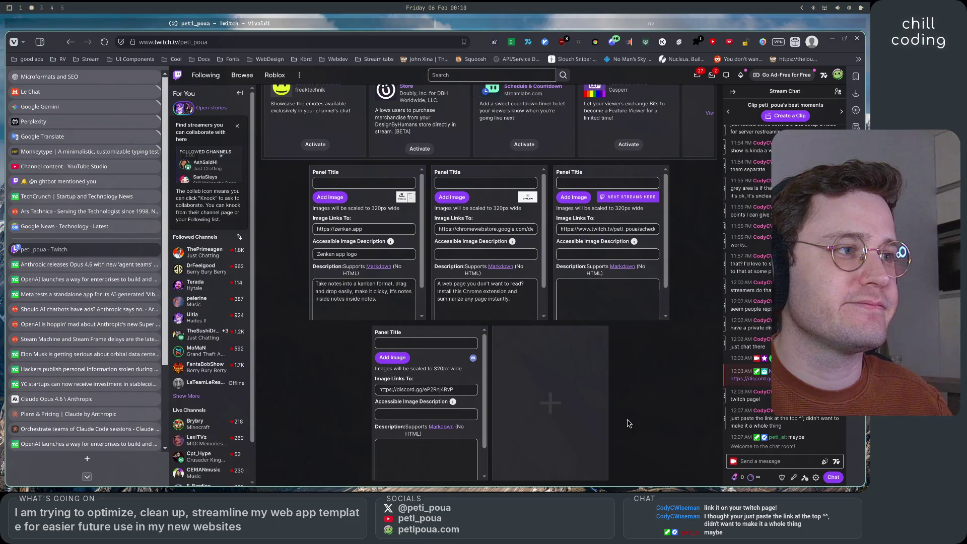
scroll(628, 423, up, 4)
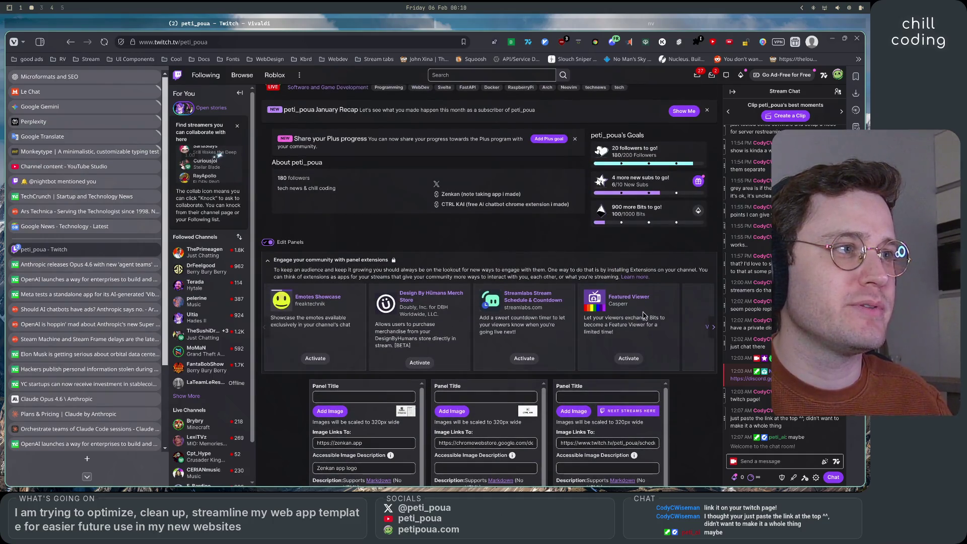
click(267, 260)
scroll(276, 298, down, 2)
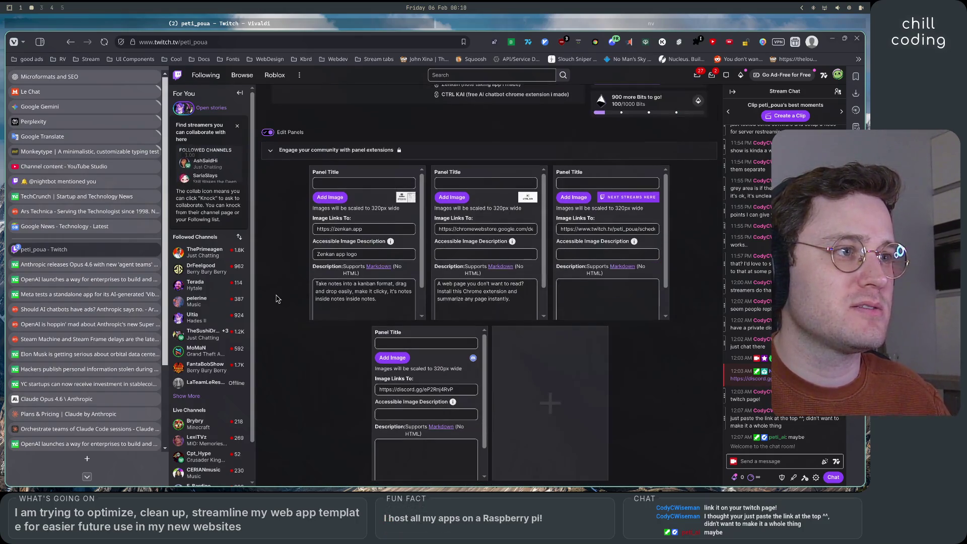
scroll(276, 298, up, 5)
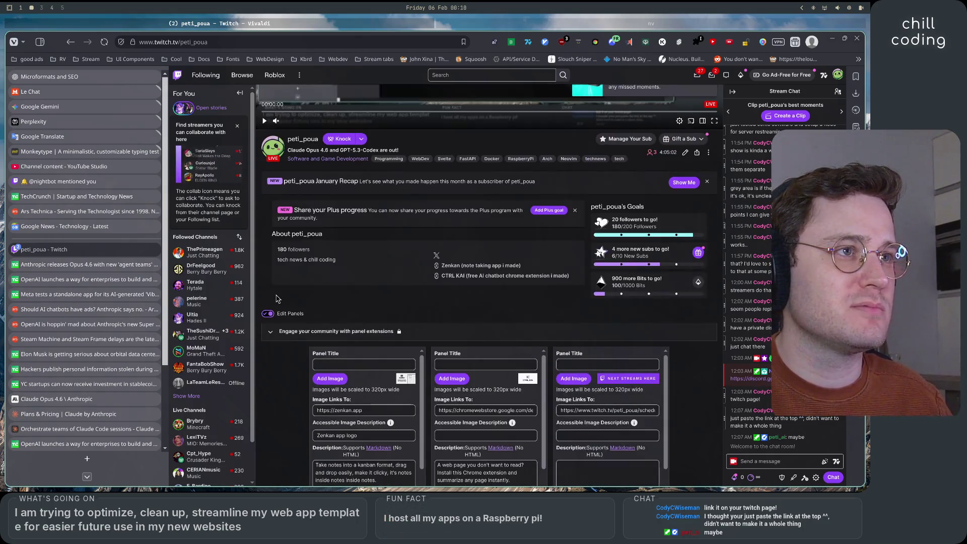
key(alt+Tab)
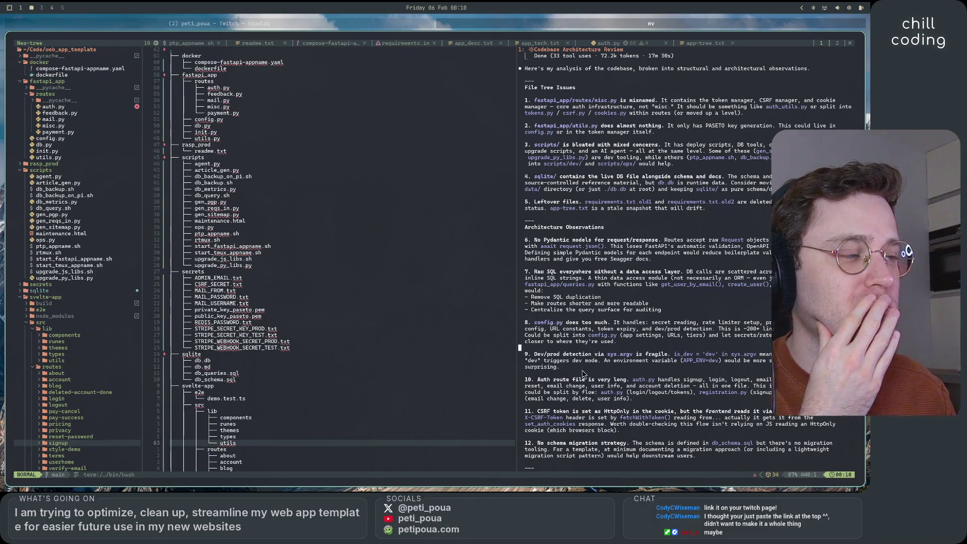
Step: Scroll the Neovim review output up to its header, then return to the browser
scroll(637, 356, up, 4)
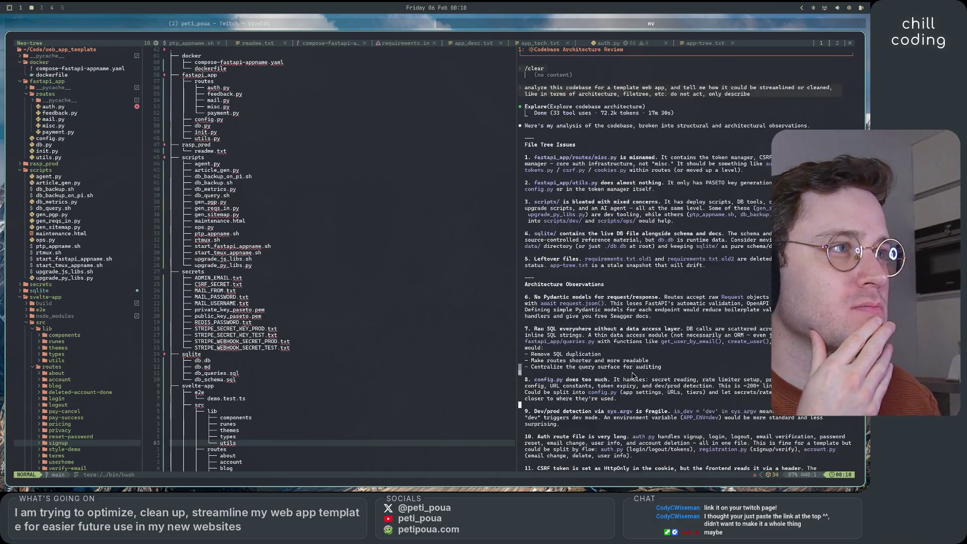
click(295, 22)
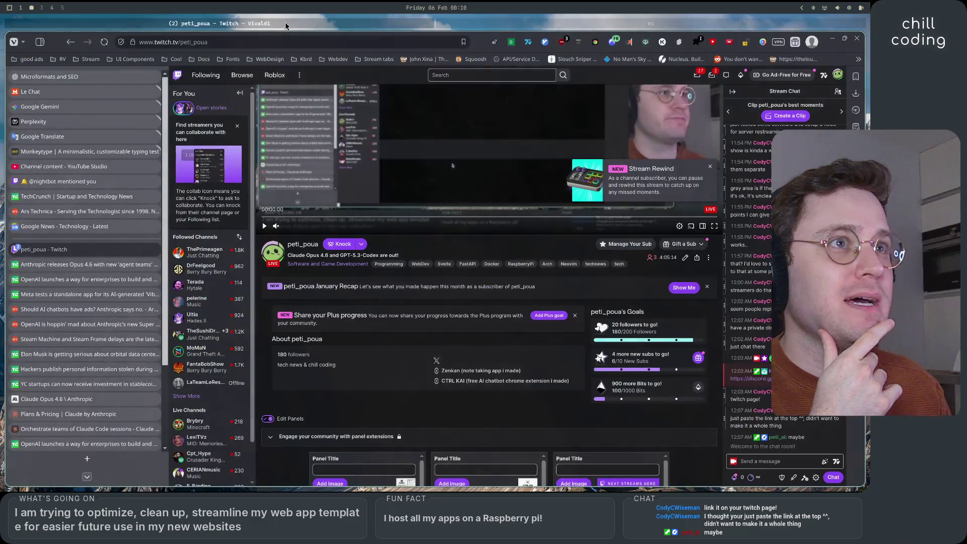
Step: Open the Microformats and SEO chat and read the Practical Mental Model heading and Semantic HTML row
click(86, 77)
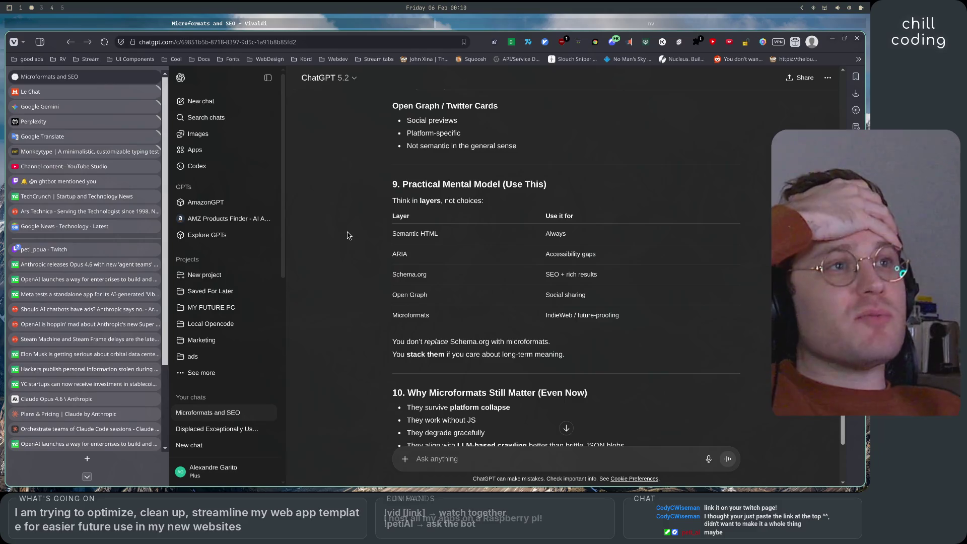
drag(399, 184, 564, 189)
click(565, 188)
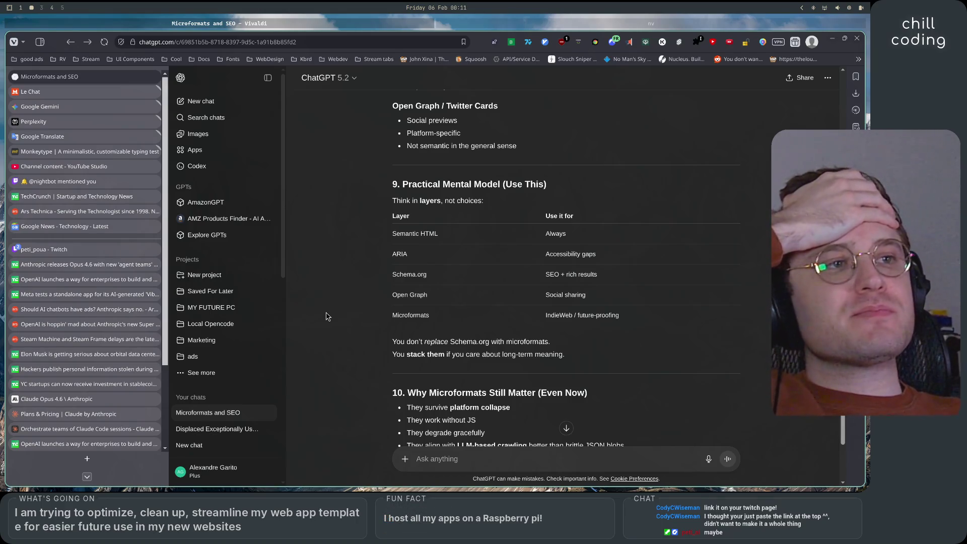
drag(392, 233, 595, 236)
click(470, 278)
Step: Read the layer table's Accessibility gaps, Schema.org and SEO + rich results entries
drag(394, 278, 392, 233)
drag(619, 259, 546, 256)
drag(391, 278, 392, 233)
drag(428, 276, 402, 276)
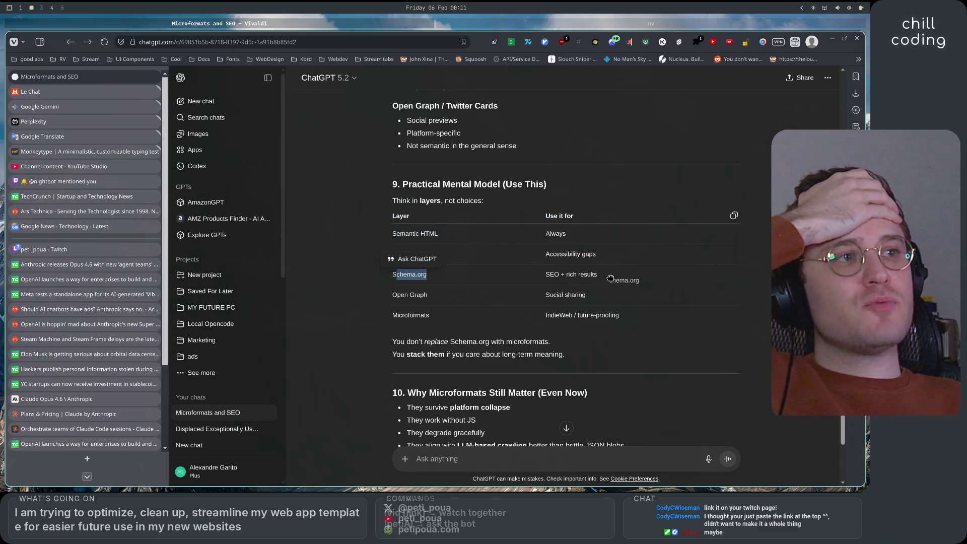
drag(597, 274, 554, 274)
click(550, 274)
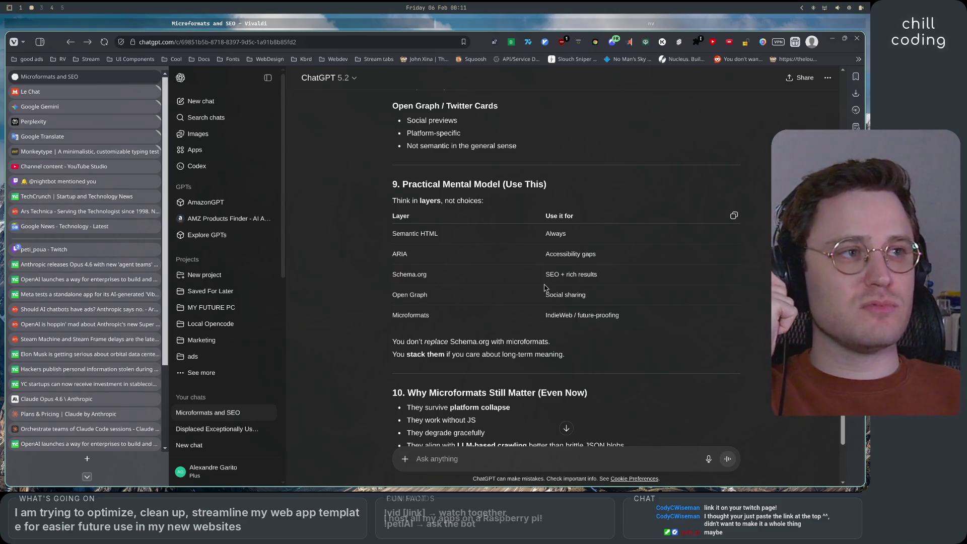
Step: Read the Social sharing, Microformats and IndieWeb / future-proofing rows, then scroll back up
drag(393, 298, 520, 301)
drag(660, 303, 537, 300)
double_click(430, 318)
drag(624, 317, 543, 316)
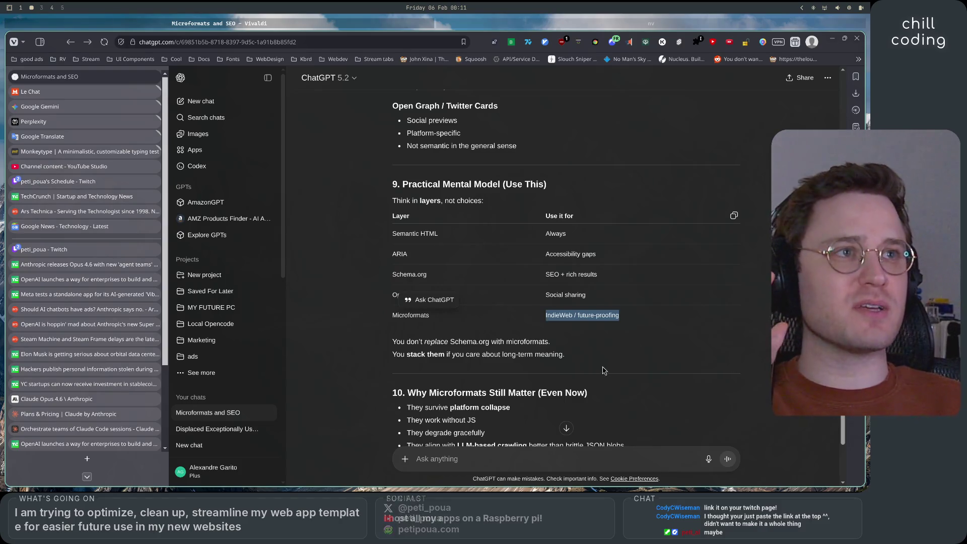
click(542, 317)
scroll(543, 316, up, 5)
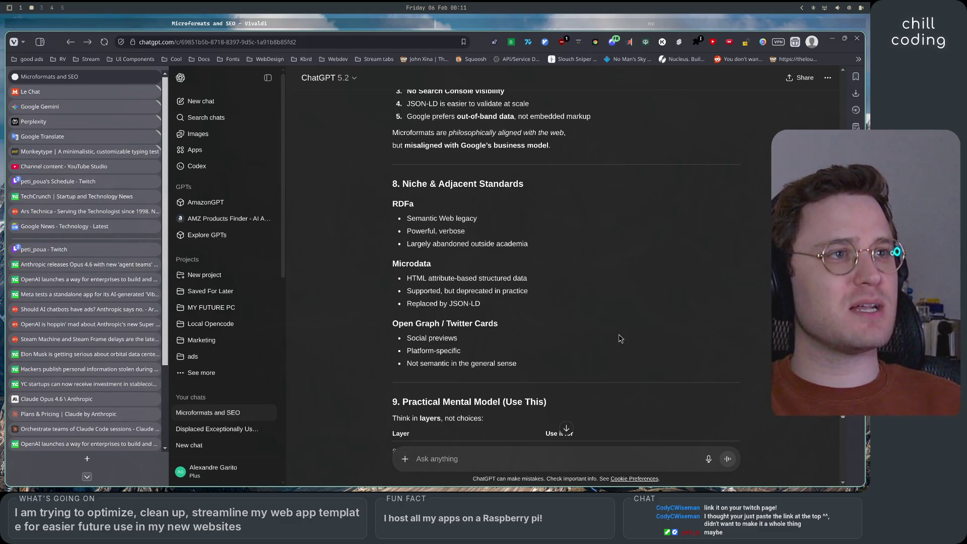
scroll(620, 339, up, 3)
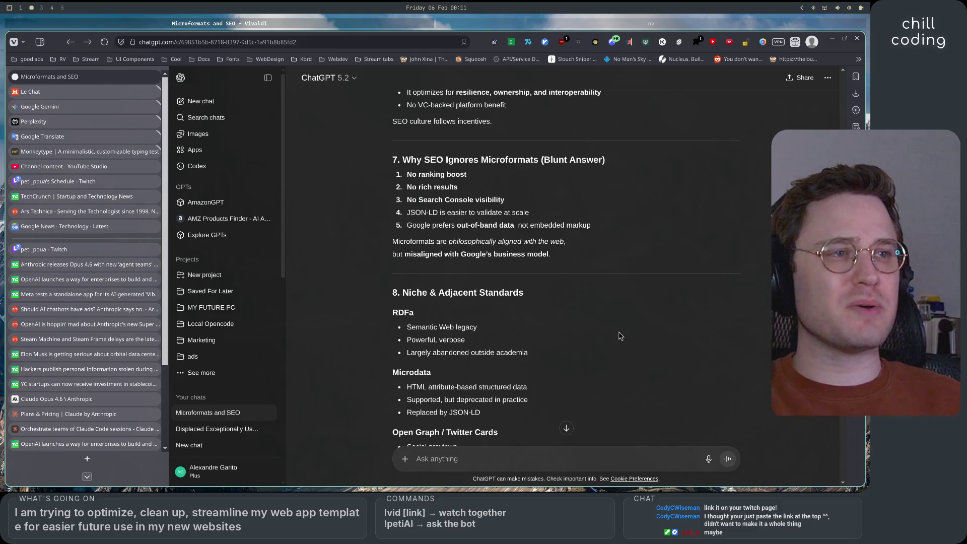
scroll(619, 336, down, 10)
scroll(619, 339, up, 7)
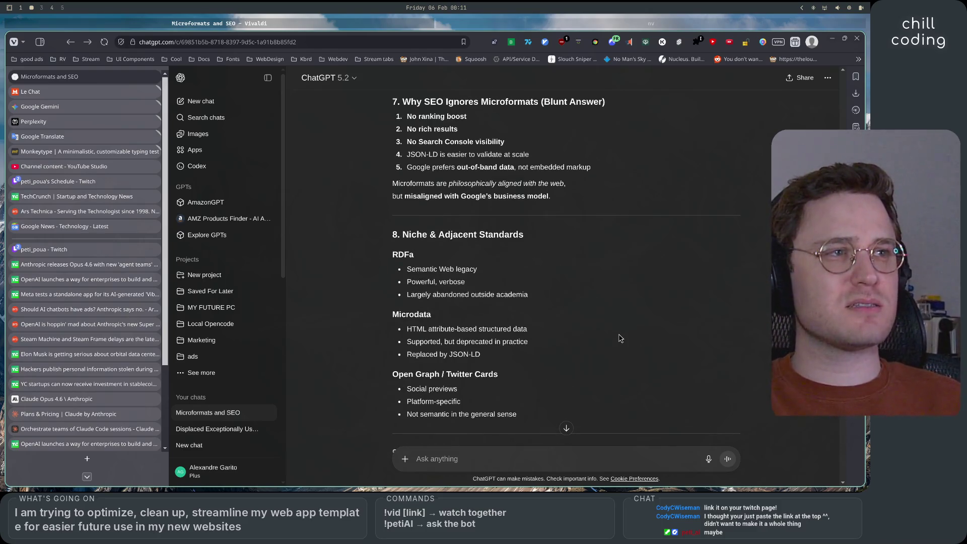
scroll(620, 312, down, 6)
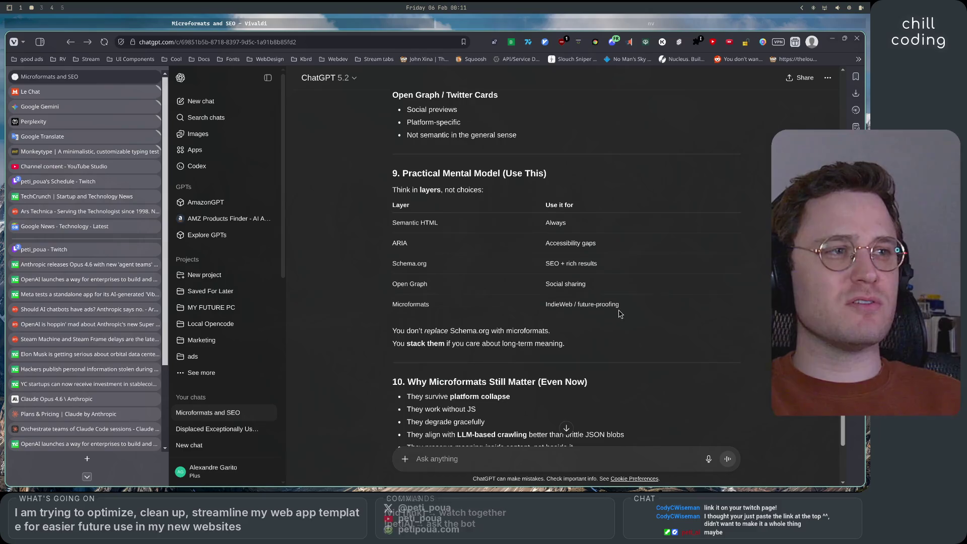
scroll(618, 307, down, 3)
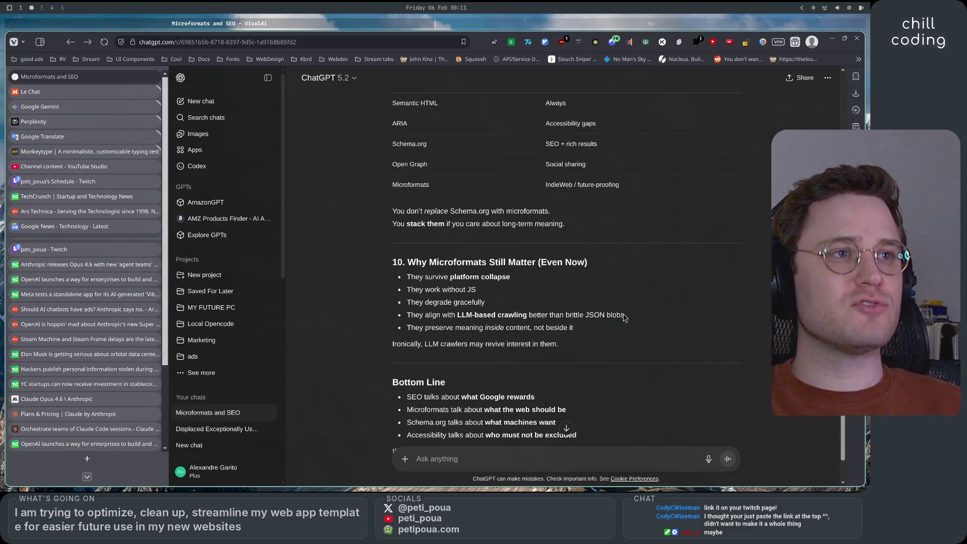
drag(396, 211, 540, 210)
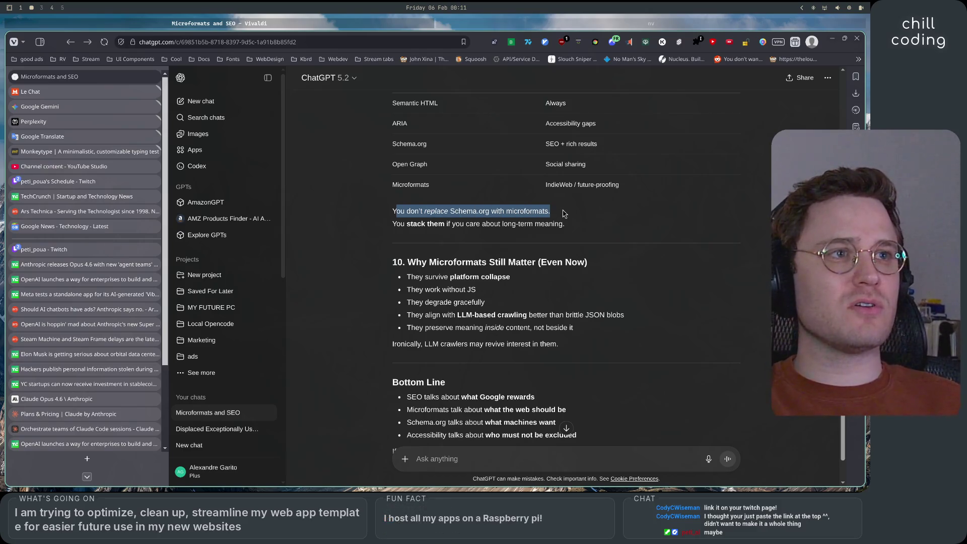
click(428, 224)
mouse_move(396, 223)
mouse_down()
mouse_move(534, 224)
mouse_move(575, 239)
mouse_up()
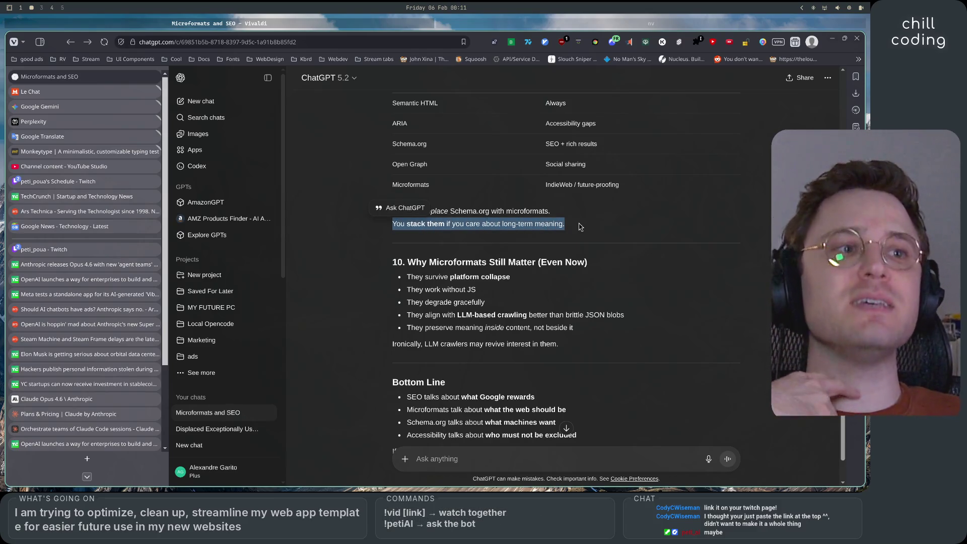
scroll(582, 249, down, 2)
click(647, 263)
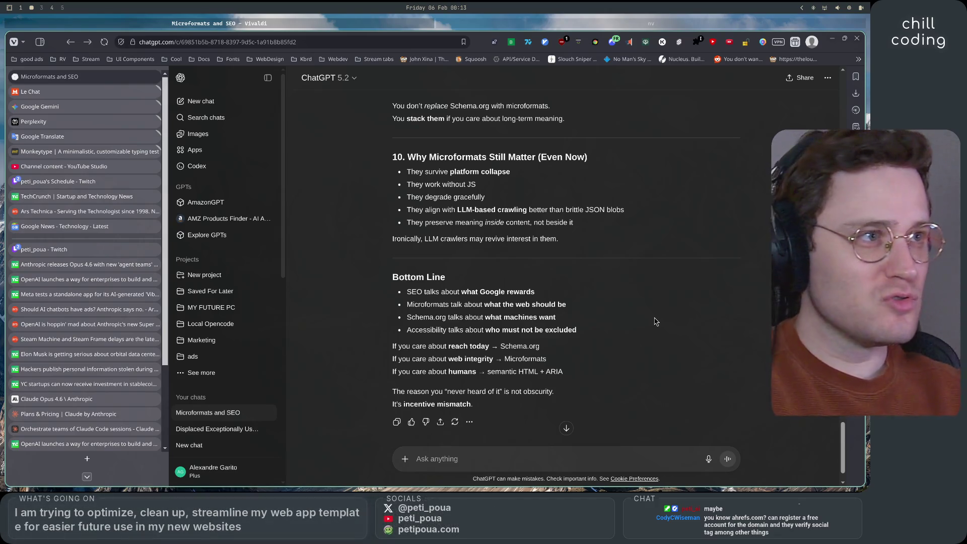
scroll(653, 382, down, 2)
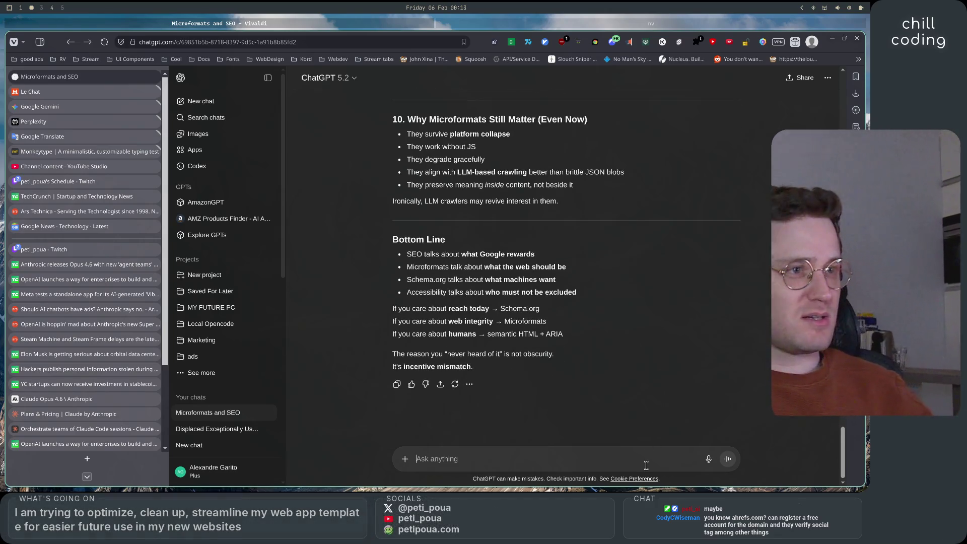
Step: Ask which standards besides microformats future-proof LLM crawling, and whether microformats is the biggest one
text(are there)
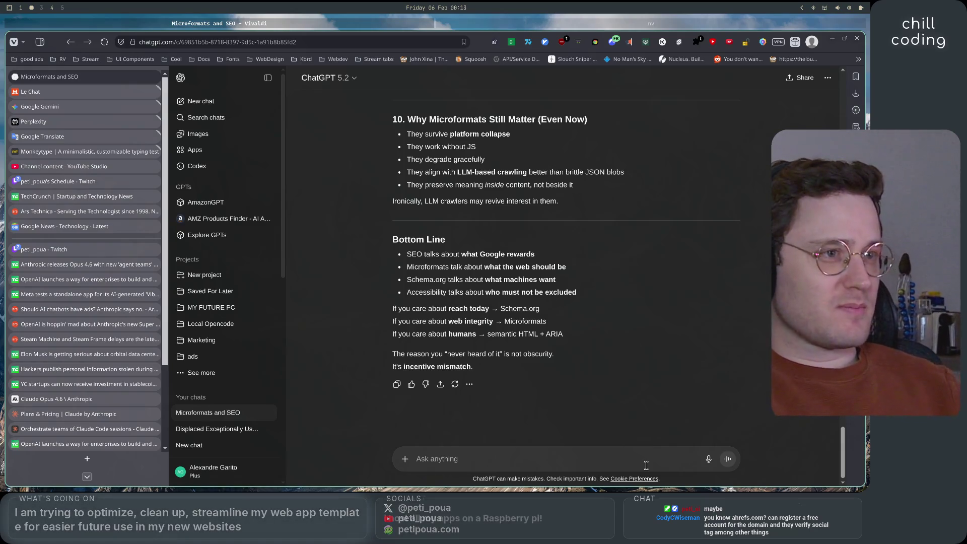
text( other )
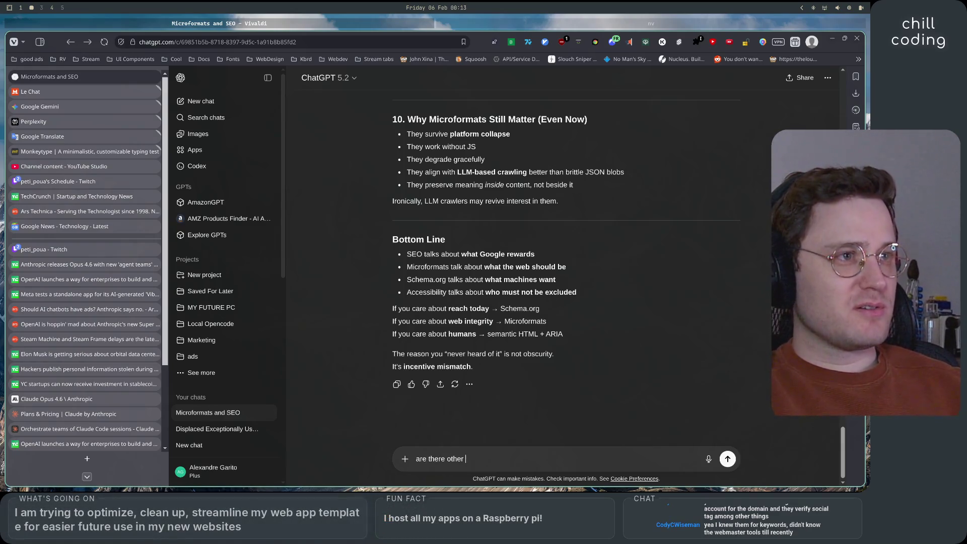
text(standard th)
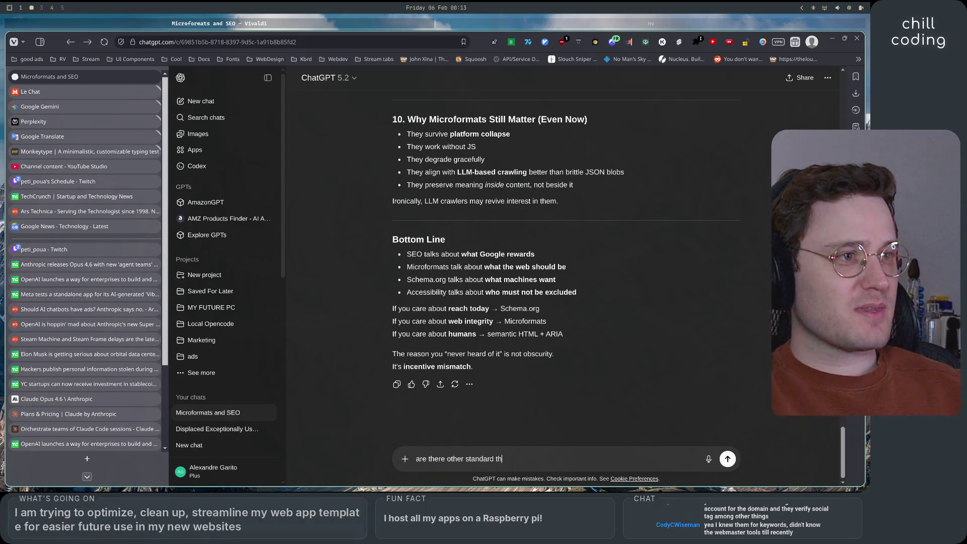
key(BackSpace)
key(BackSpace)
key(BackSpace)
text(s than micro)
text(ormats)
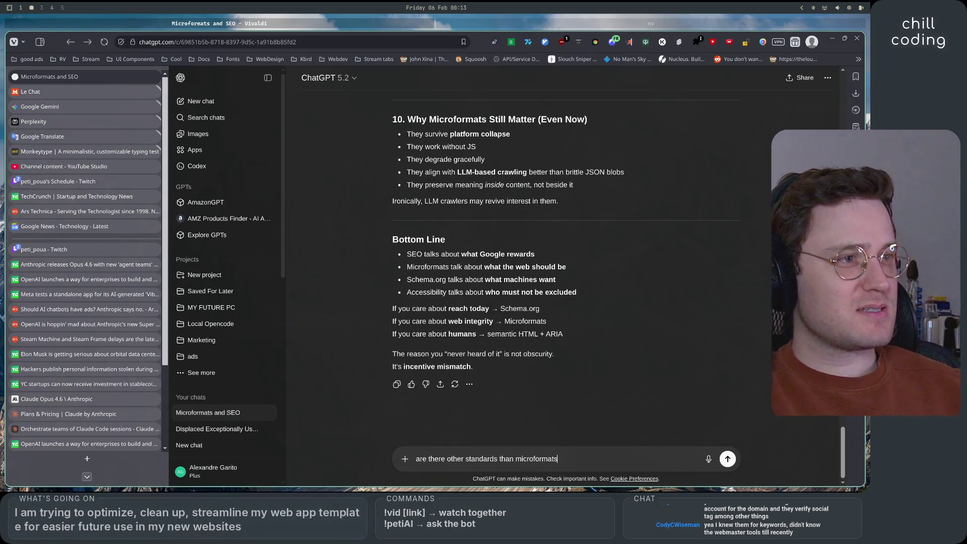
text( future pr)
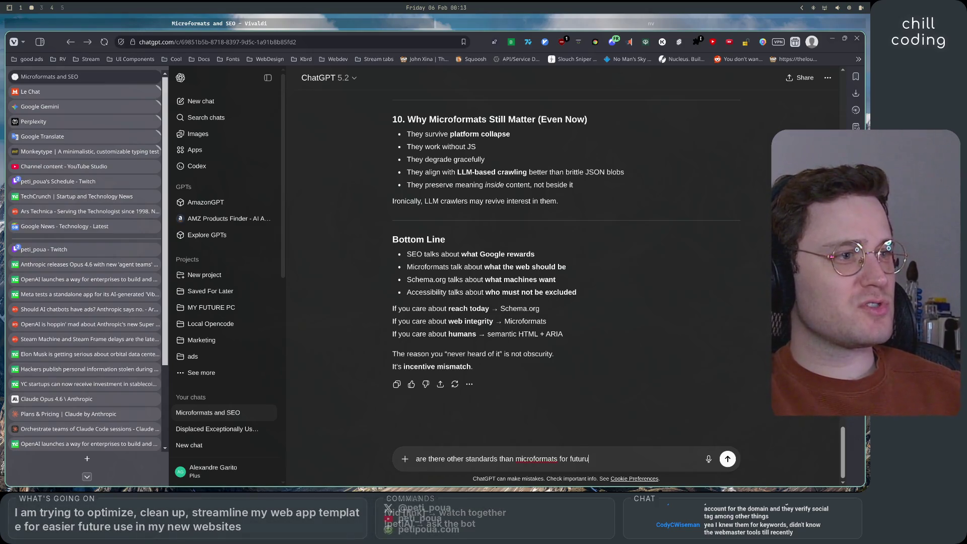
text(o)
text(ng)
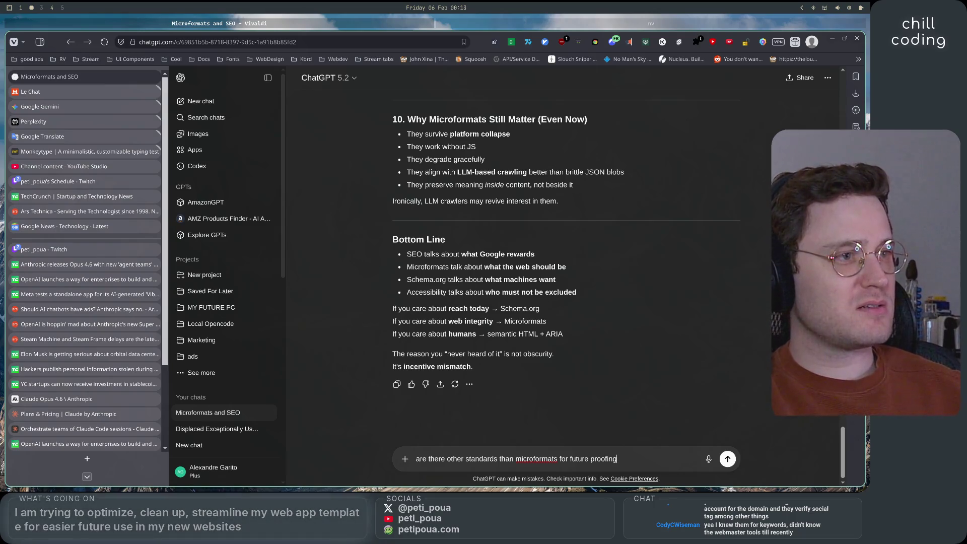
text( Lcrawg)
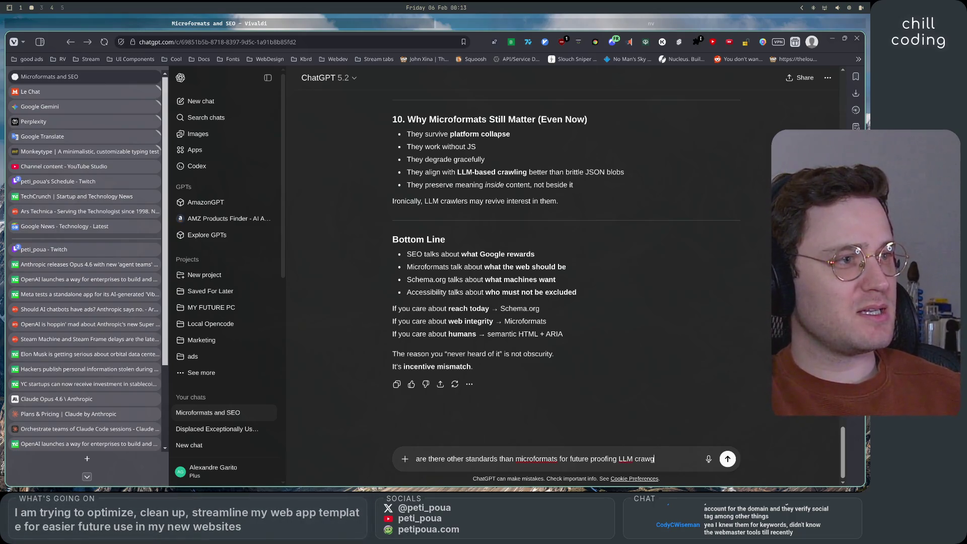
text(ng bac)
key(BackSpace)
key(BackSpace)
key(BackSpace)
text(capabilitie)
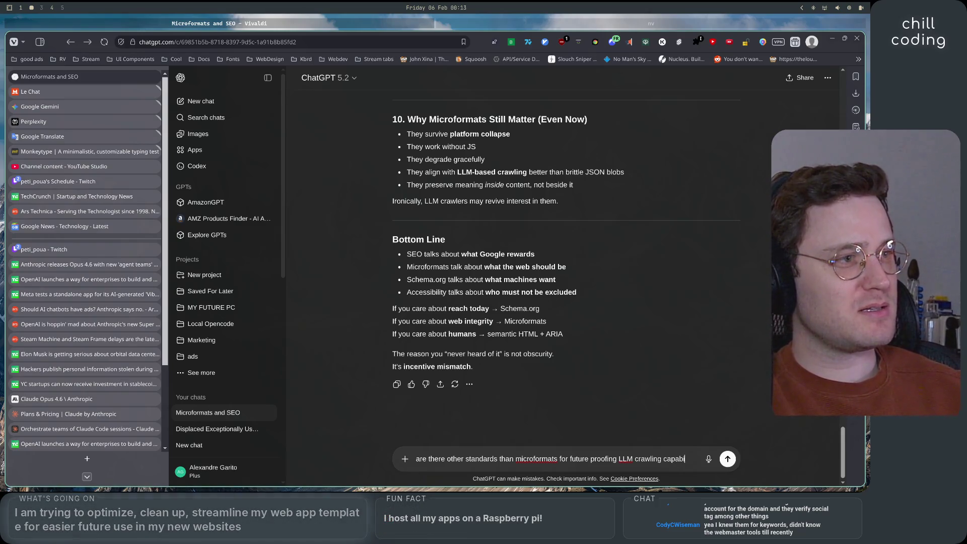
text(s?)
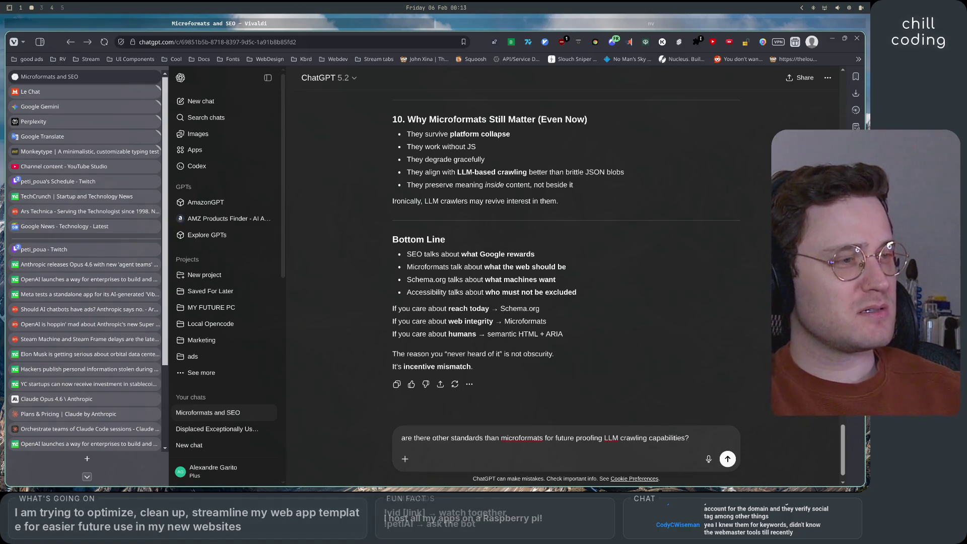
text( is microformats the bigger stand)
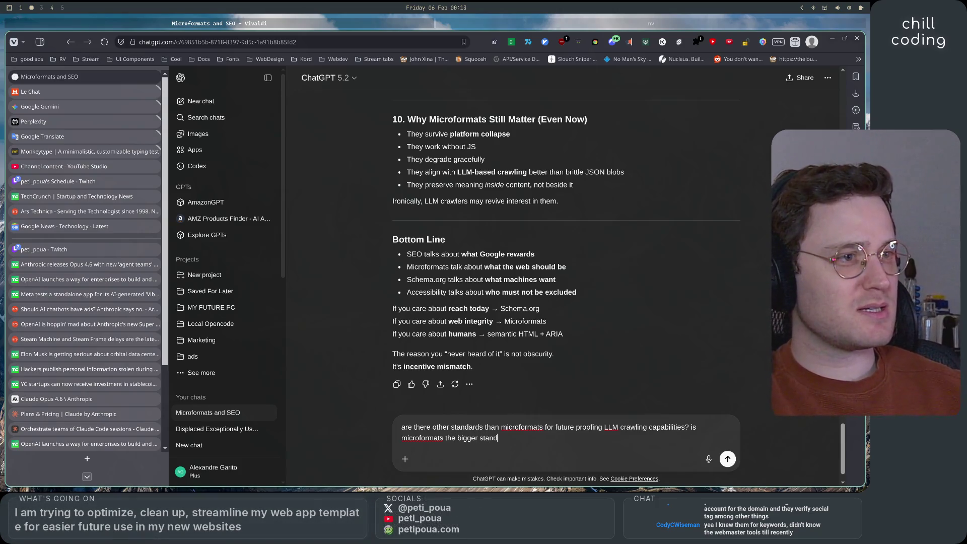
key(BackSpace)
key(BackSpace)
key(BackSpace)
text(ardtheer)
text(? )
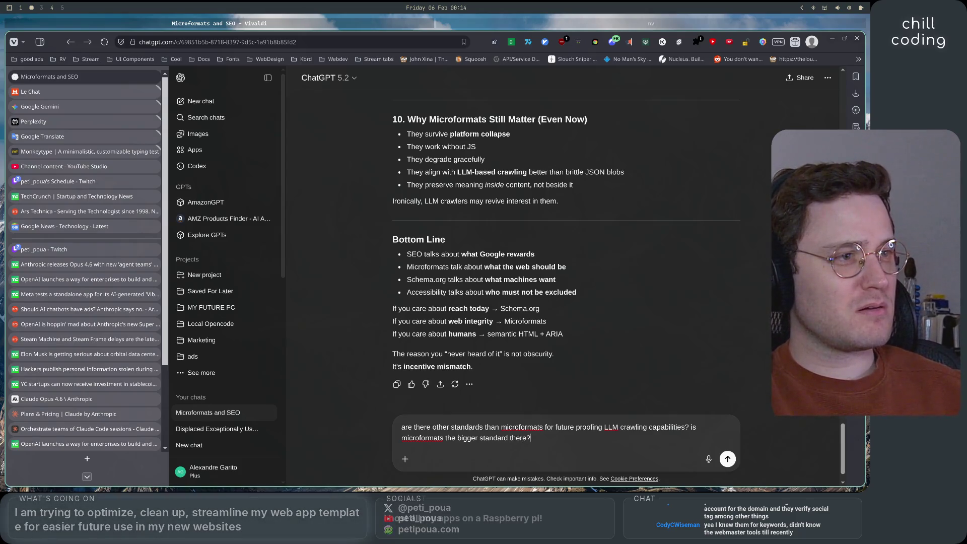
text(other than t)
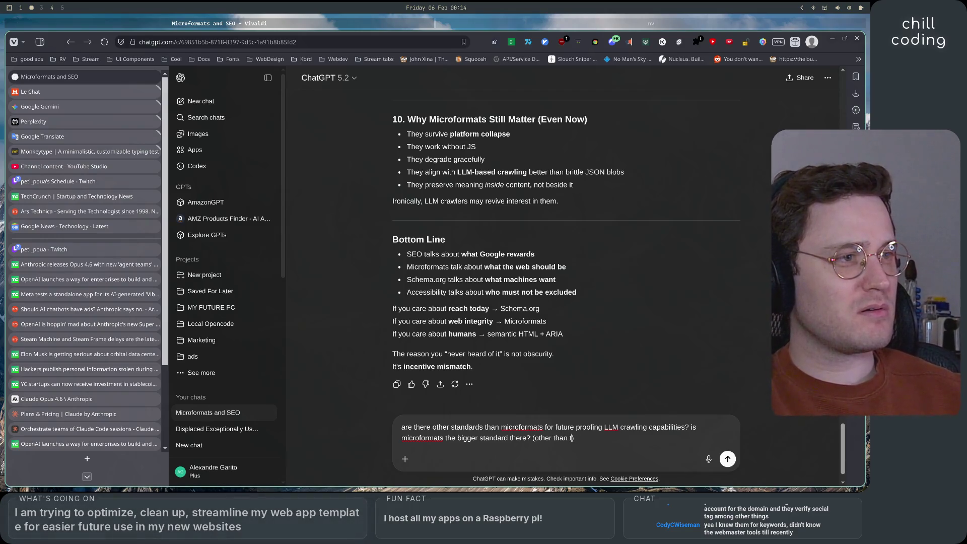
text(Schema.)
text(org , etc for)
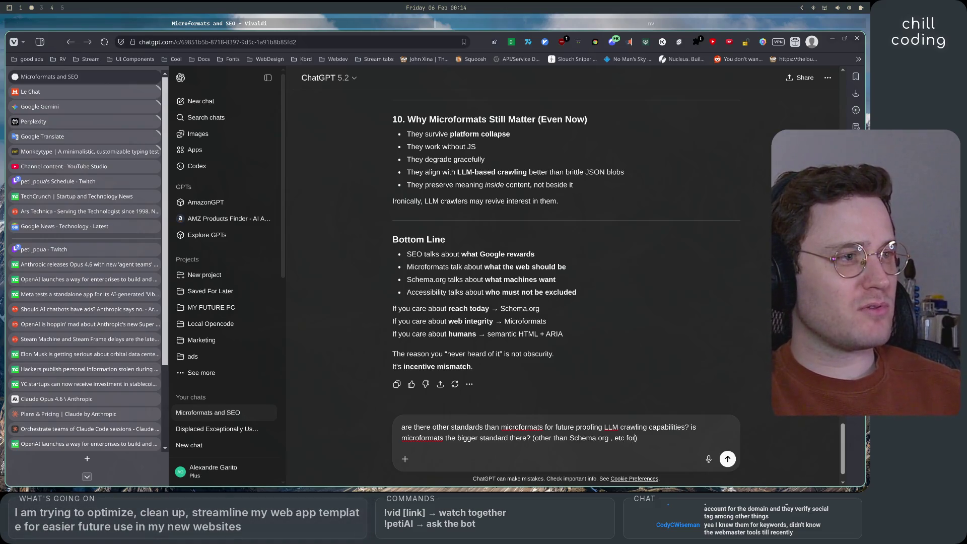
text(ent SEO)
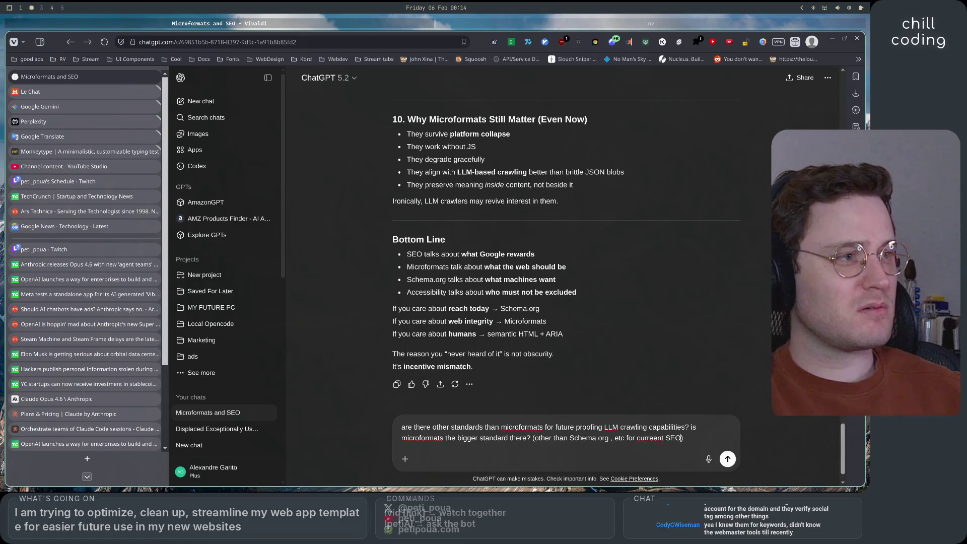
key(Return)
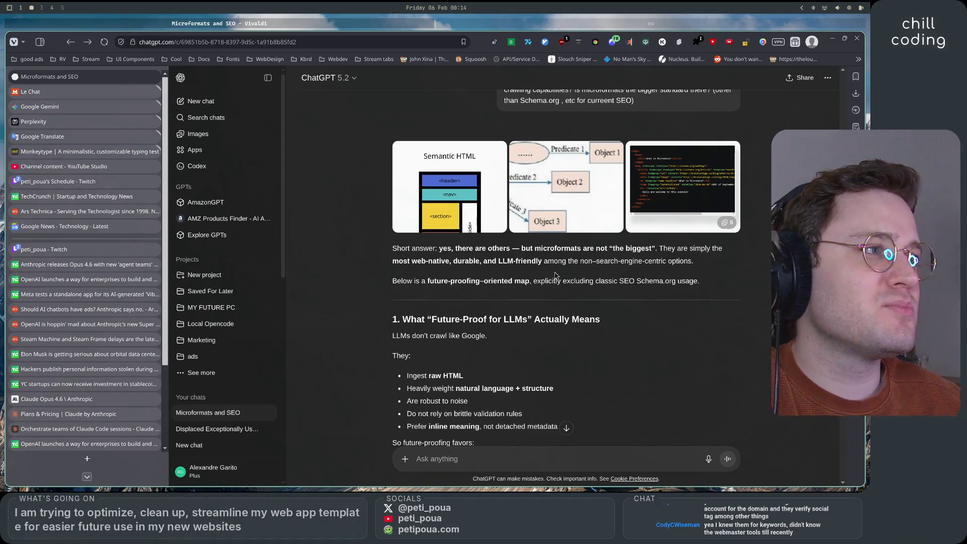
Step: Read the future-proofing heading and the line about LLMs not crawling like Google
drag(560, 276, 699, 280)
click(619, 300)
scroll(501, 237, down, 5)
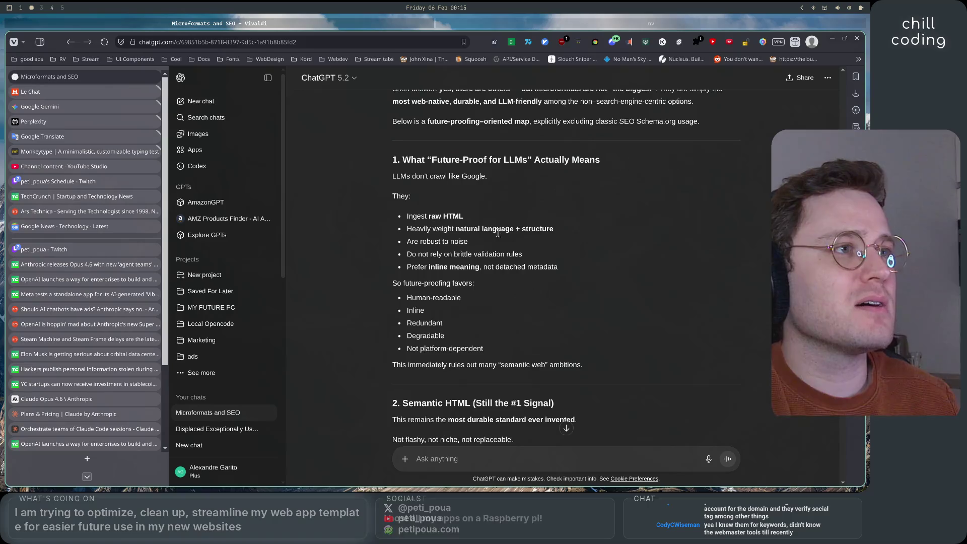
drag(392, 160, 615, 171)
click(403, 179)
drag(404, 180, 488, 180)
click(483, 180)
drag(411, 159, 554, 160)
click(393, 193)
Step: Read the bullets on LLMs ingesting raw HTML and being robust to noise
drag(428, 216, 463, 216)
click(463, 216)
scroll(361, 317, down, 2)
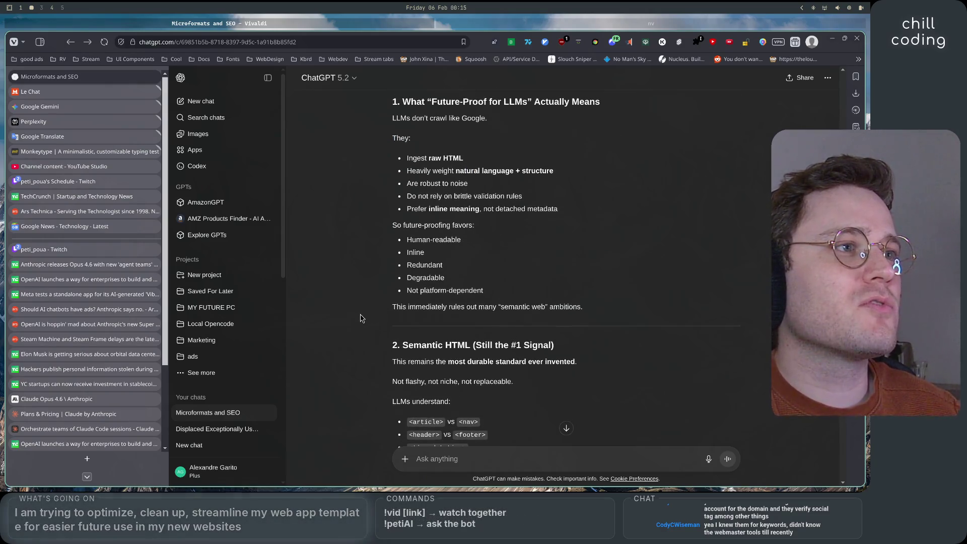
drag(456, 159, 529, 171)
drag(407, 183, 467, 183)
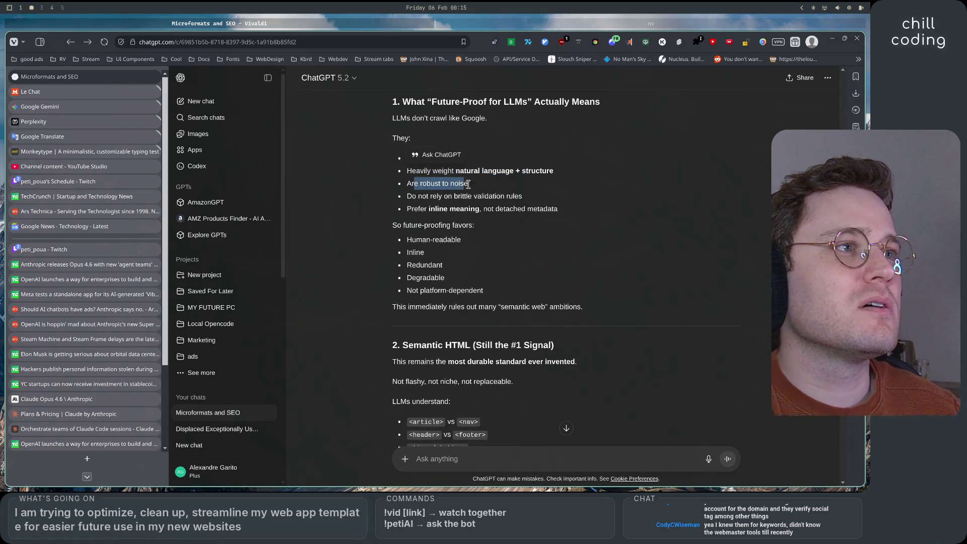
click(367, 304)
Step: Read the line naming the most durable standard
scroll(367, 303, down, 3)
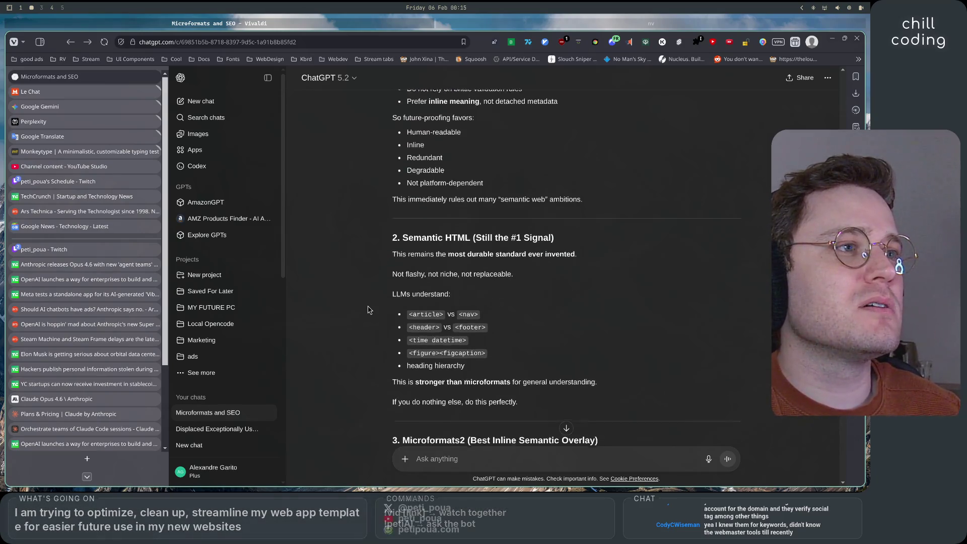
drag(424, 195, 571, 199)
click(538, 233)
drag(392, 198, 573, 199)
click(552, 229)
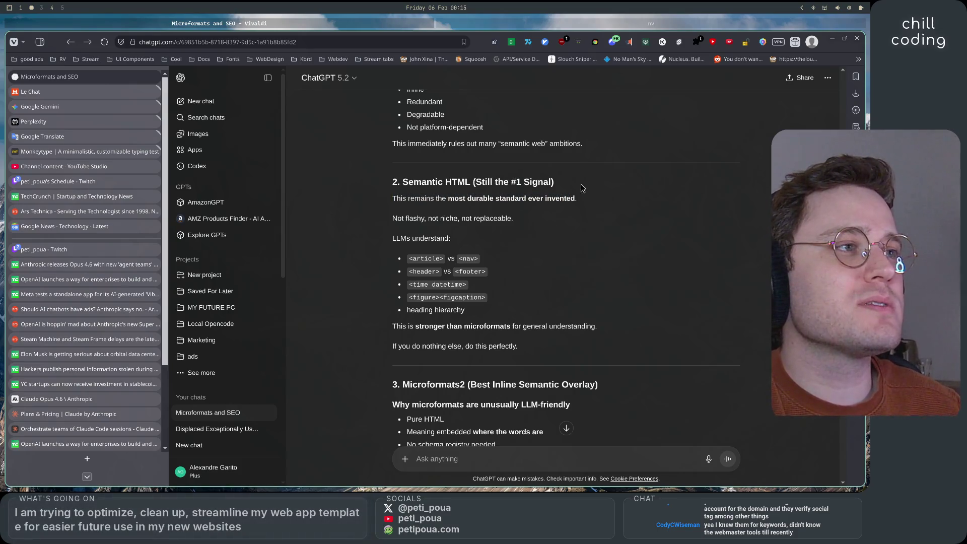
Step: Read the Microformats2 section on why it's LLM-friendly: pure HTML, no schema registry needed
scroll(524, 242, down, 3)
drag(411, 231, 624, 236)
drag(390, 248, 592, 252)
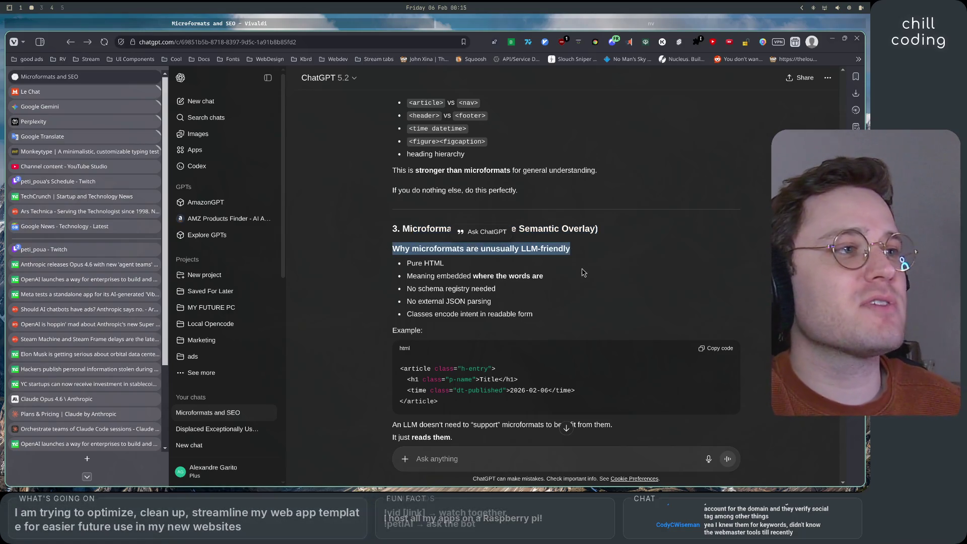
click(414, 272)
drag(411, 263, 574, 279)
click(407, 298)
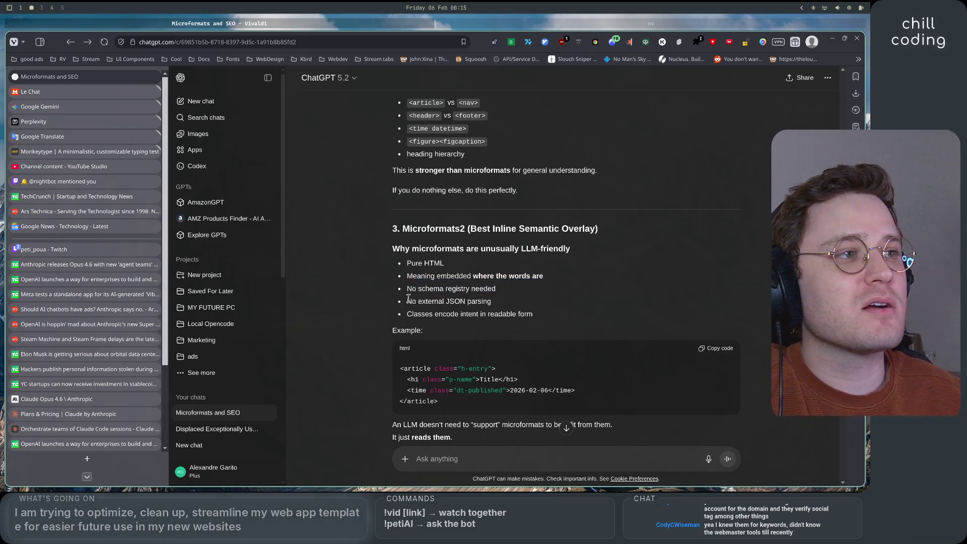
drag(407, 288, 496, 289)
drag(408, 301, 496, 304)
scroll(496, 304, down, 2)
mouse_move(406, 259)
mouse_down()
mouse_move(502, 269)
mouse_move(552, 260)
mouse_up()
click(552, 262)
Step: Read the 'Are they the biggest?' part of the microformats section
scroll(554, 262, down, 1)
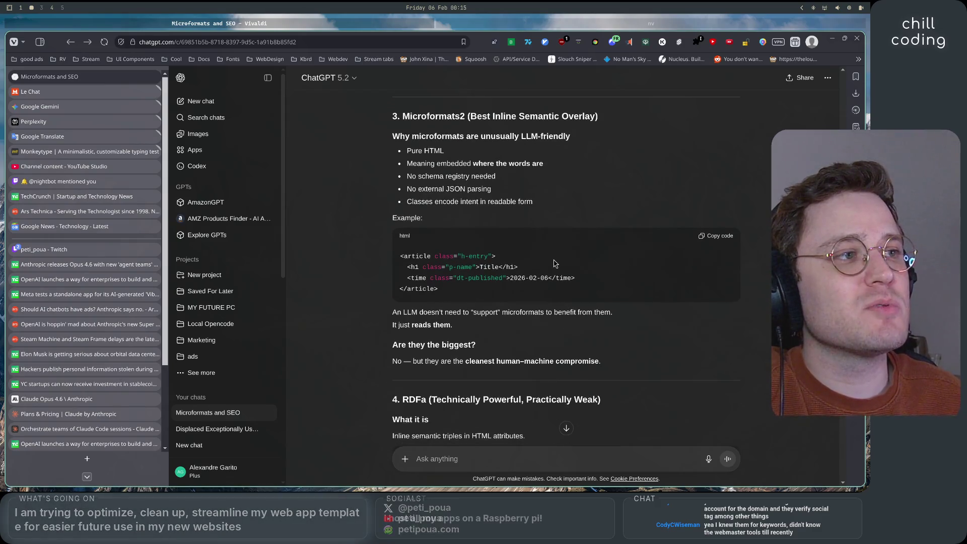
scroll(554, 263, down, 1)
mouse_move(393, 258)
mouse_down()
mouse_move(616, 263)
mouse_move(613, 272)
mouse_up()
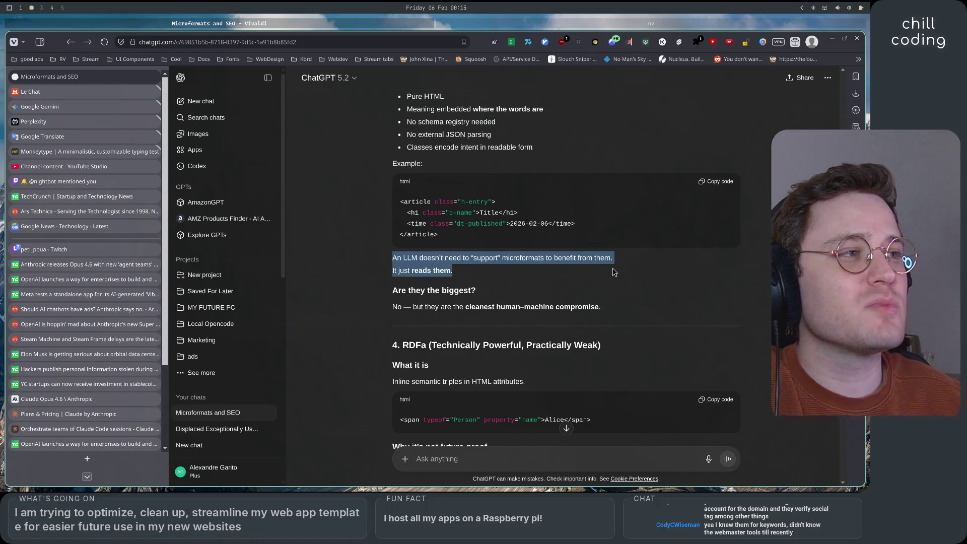
triple_click(463, 297)
drag(390, 314, 599, 308)
click(619, 310)
Step: Read the RDFa heading, its description and its code example
scroll(635, 312, down, 1)
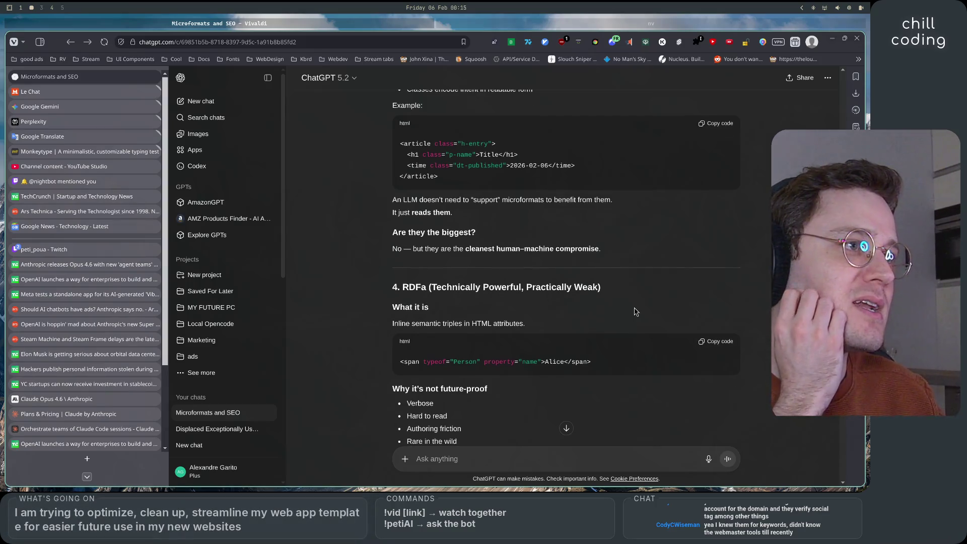
scroll(634, 311, down, 2)
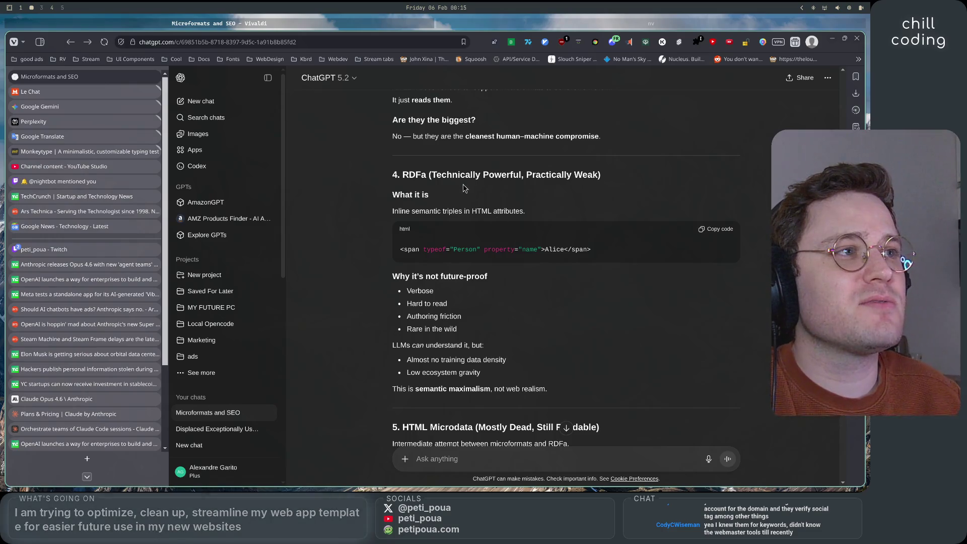
drag(532, 174, 598, 174)
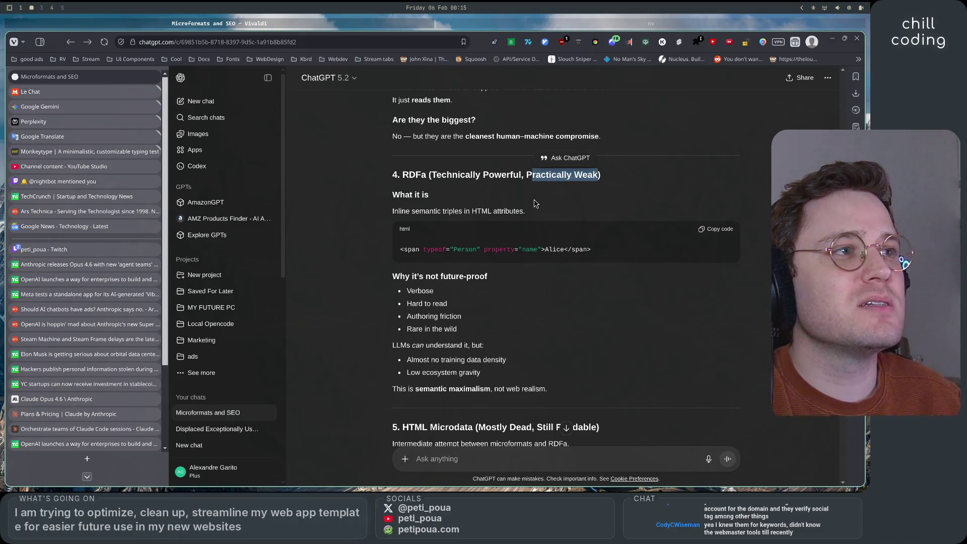
drag(397, 211, 524, 211)
click(613, 347)
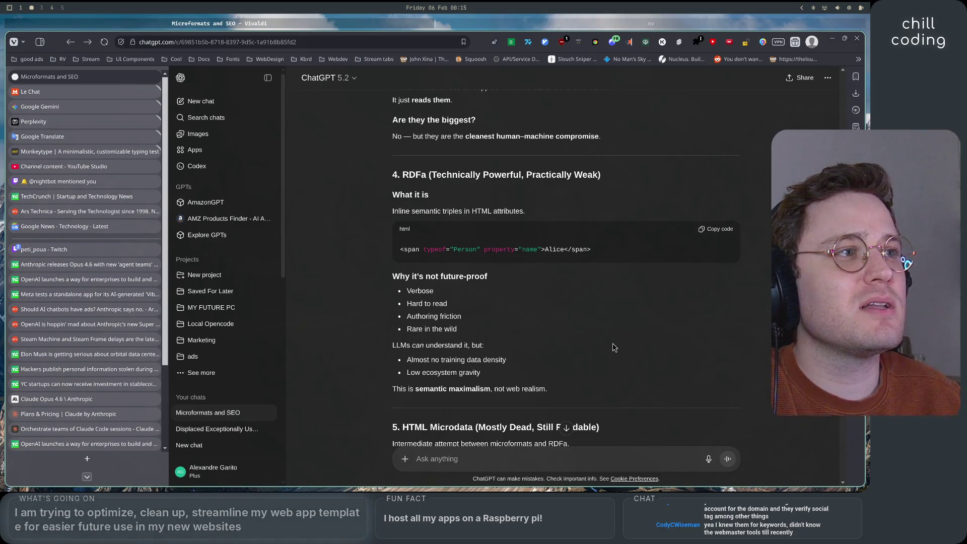
drag(420, 249, 541, 249)
click(481, 249)
click(541, 267)
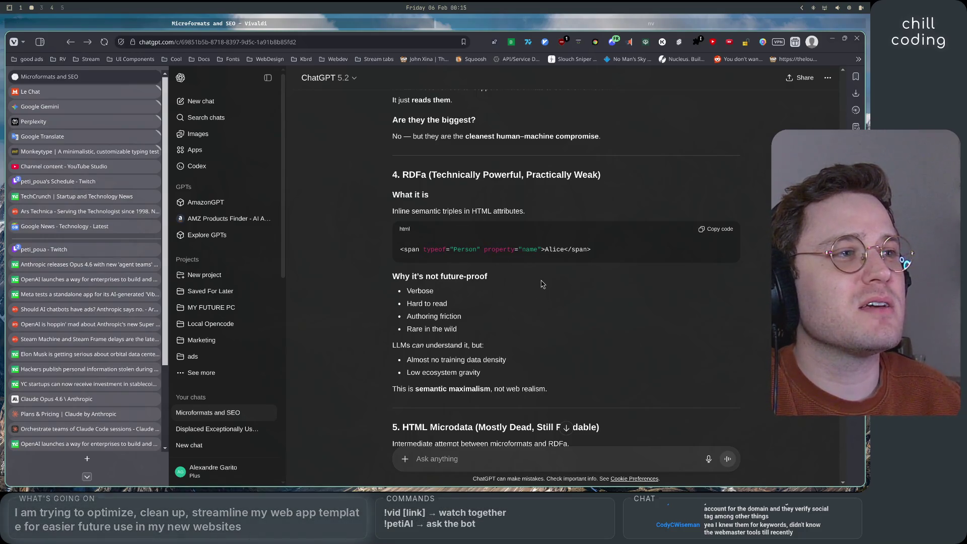
Step: Read why RDFa isn't future-proof: verbose, authoring friction, and what LLMs make of it
drag(389, 276, 500, 298)
click(473, 297)
double_click(419, 290)
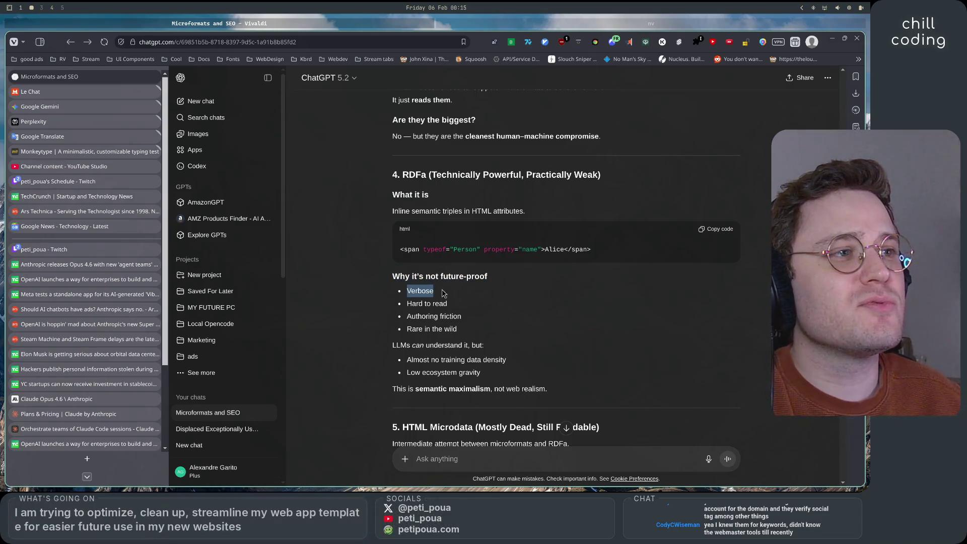
mouse_move(407, 303)
mouse_down()
mouse_move(447, 303)
mouse_move(475, 317)
mouse_up()
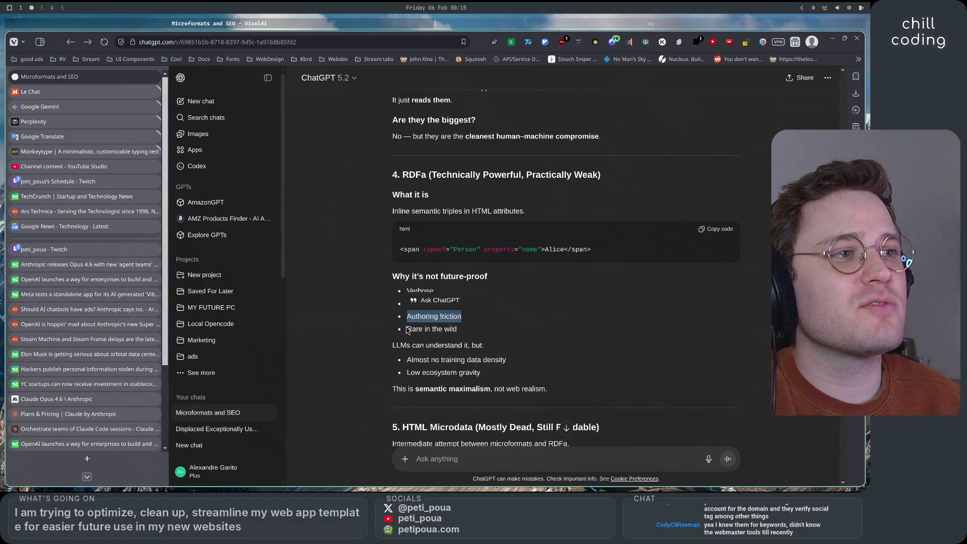
drag(407, 328, 458, 329)
scroll(458, 329, down, 2)
click(394, 237)
mouse_move(394, 238)
mouse_down()
mouse_move(484, 237)
mouse_move(487, 259)
mouse_up()
click(487, 259)
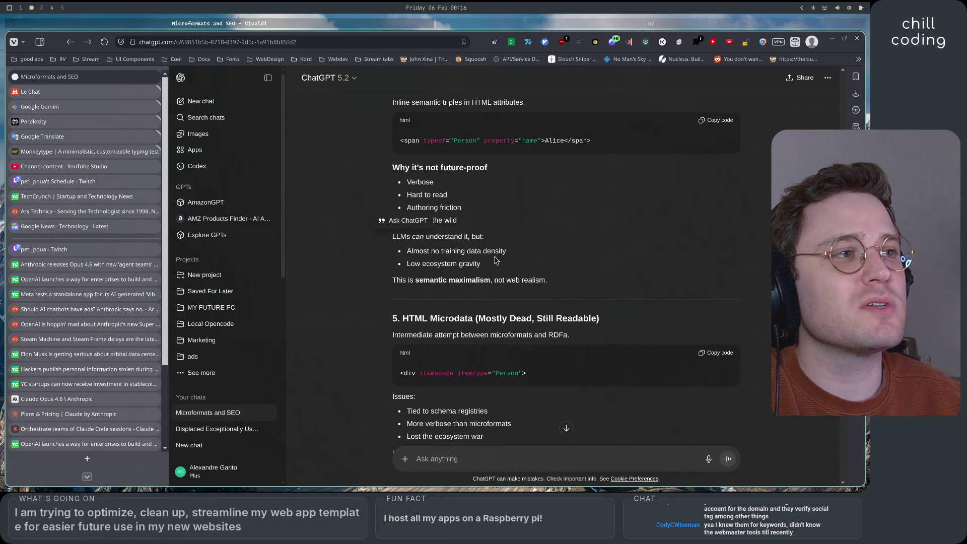
drag(412, 263, 481, 263)
Step: Read the HTML Microdata 'Mostly Dead, Still Readable' section and its note on LLMs parsing microdata
scroll(587, 278, down, 3)
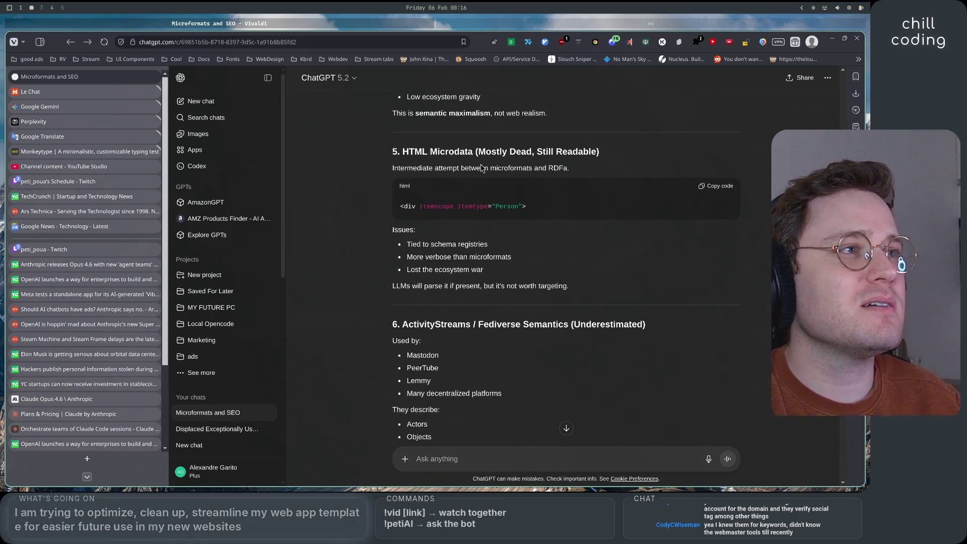
drag(478, 155, 599, 154)
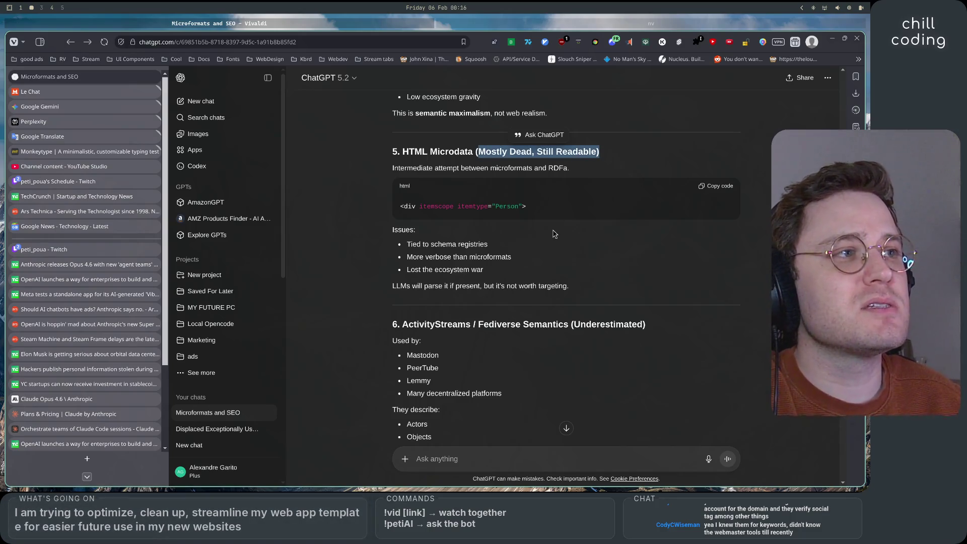
click(432, 190)
drag(391, 167, 576, 171)
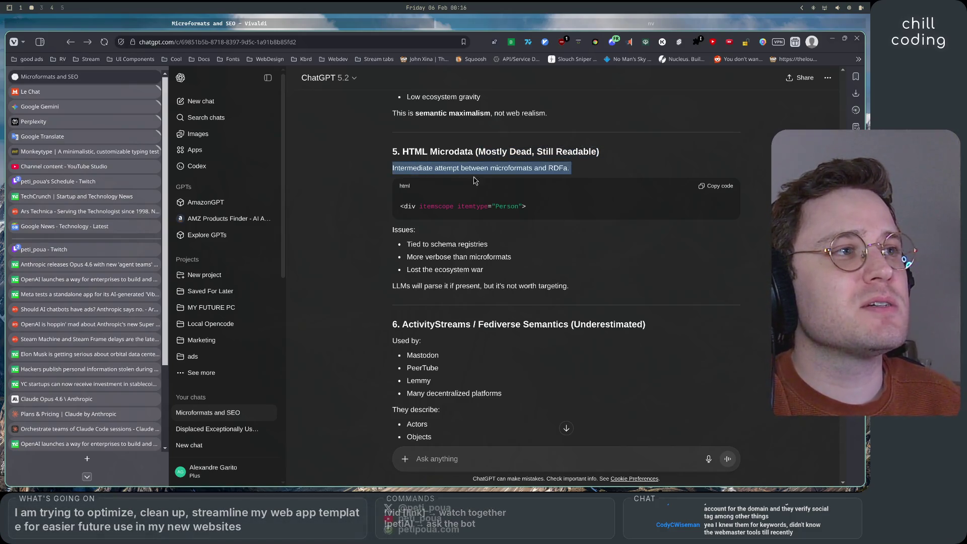
click(424, 199)
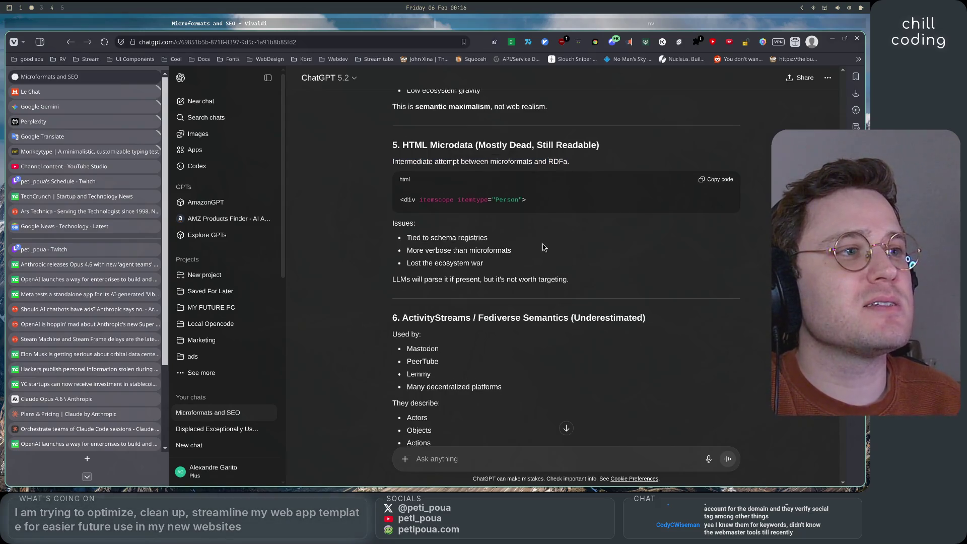
scroll(425, 199, down, 2)
drag(435, 201, 511, 199)
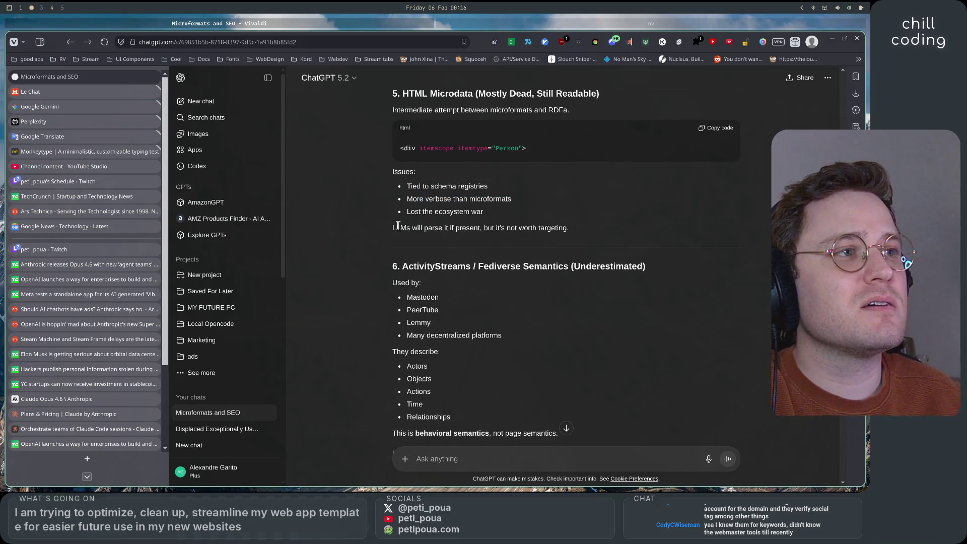
drag(395, 227, 584, 236)
click(602, 246)
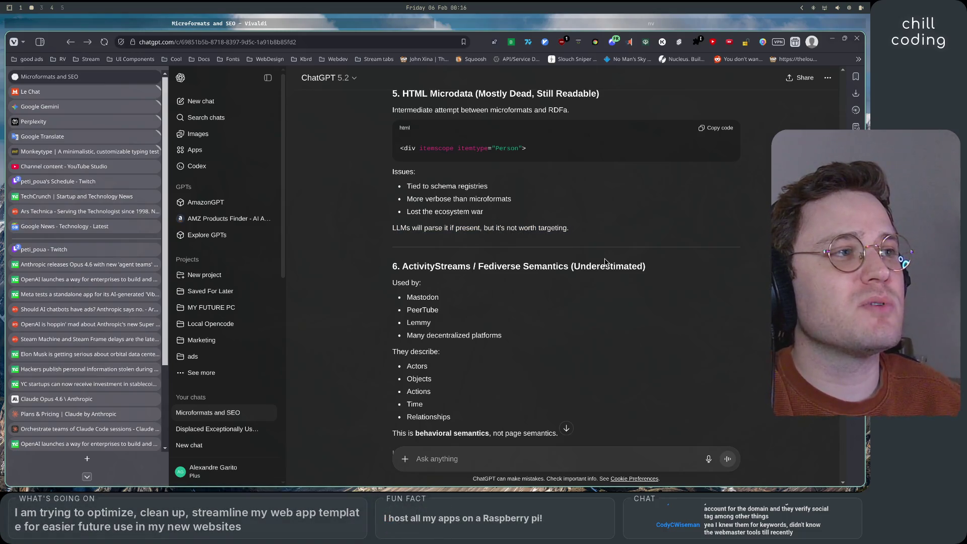
Step: Read the ActivityStreams section: Mastodon among users, describing Actors, Actions, Time and Relationships
scroll(605, 262, down, 2)
drag(422, 163, 489, 162)
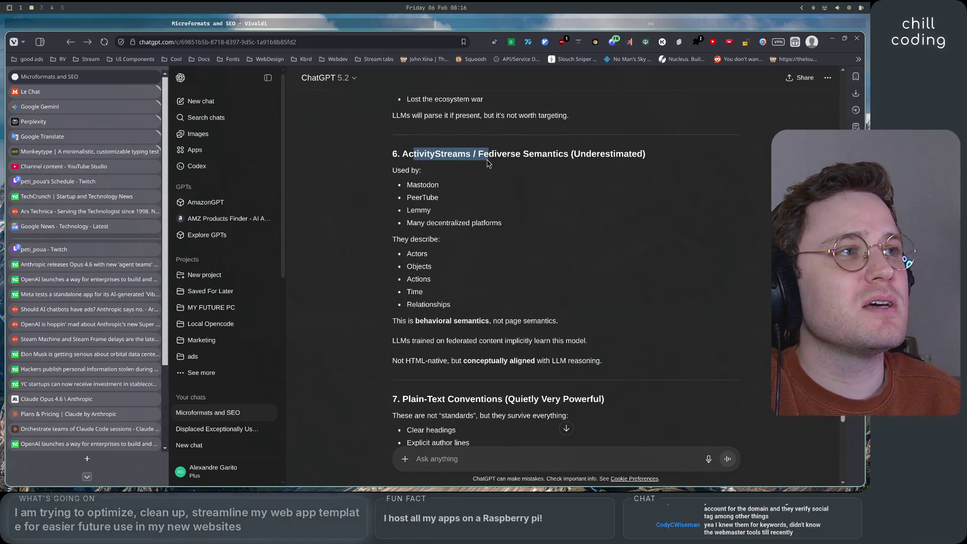
click(539, 211)
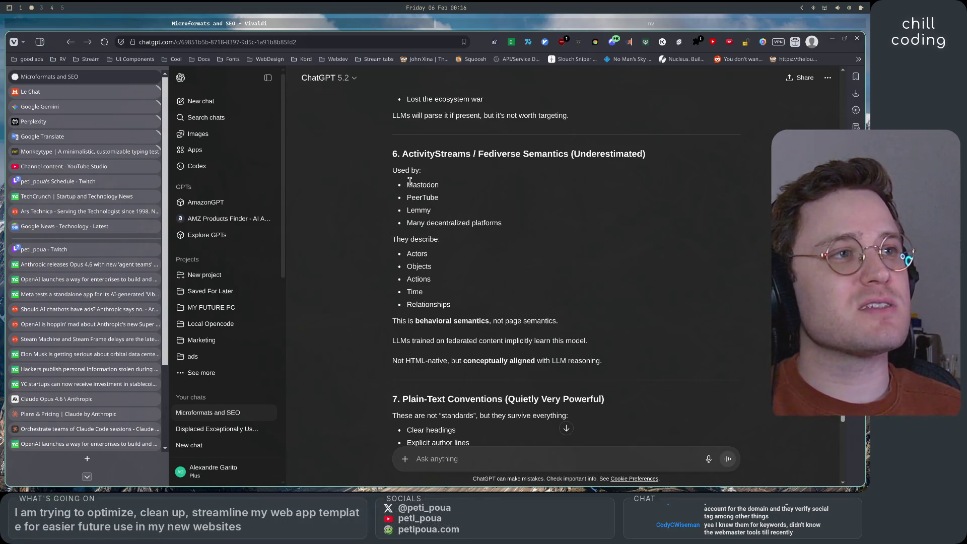
mouse_move(408, 181)
mouse_down()
mouse_move(453, 191)
mouse_move(407, 185)
mouse_move(502, 224)
mouse_up()
mouse_move(392, 257)
mouse_down()
mouse_move(424, 264)
mouse_move(443, 242)
mouse_up()
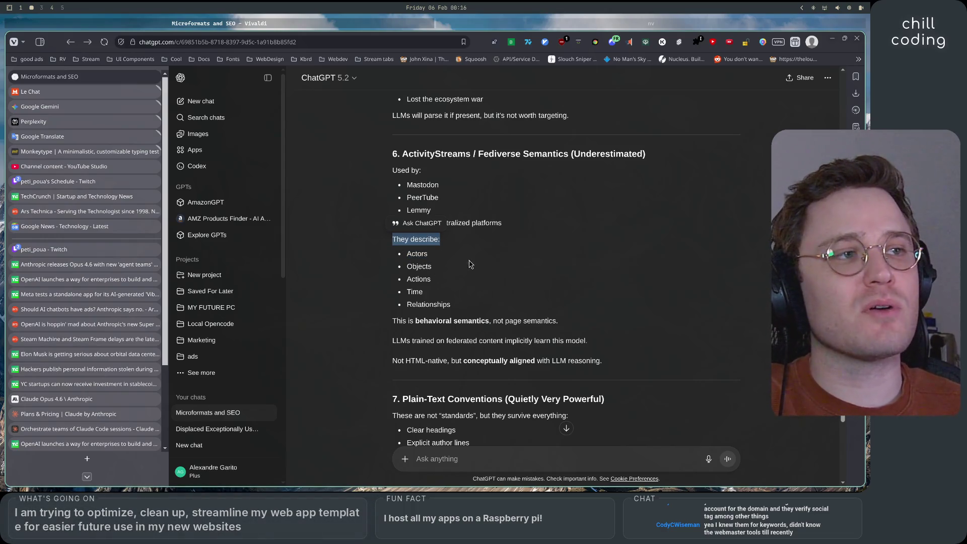
scroll(466, 264, down, 2)
scroll(564, 302, up, 2)
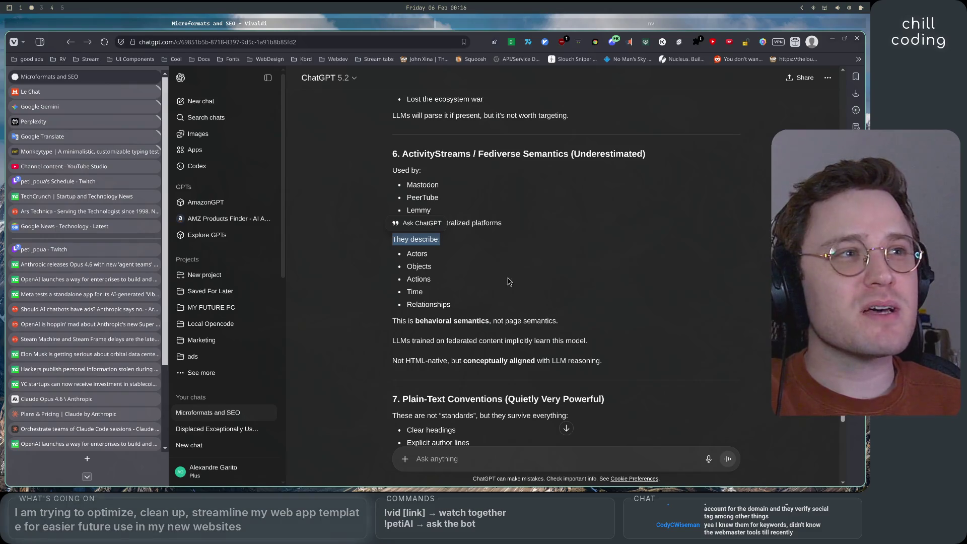
click(501, 276)
double_click(417, 253)
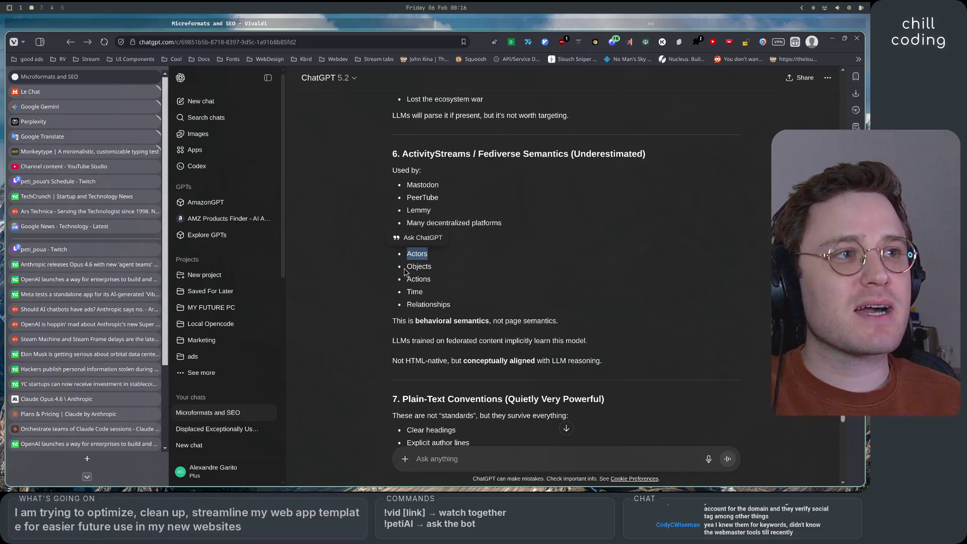
double_click(418, 279)
double_click(414, 291)
double_click(428, 304)
click(581, 274)
scroll(581, 275, down, 1)
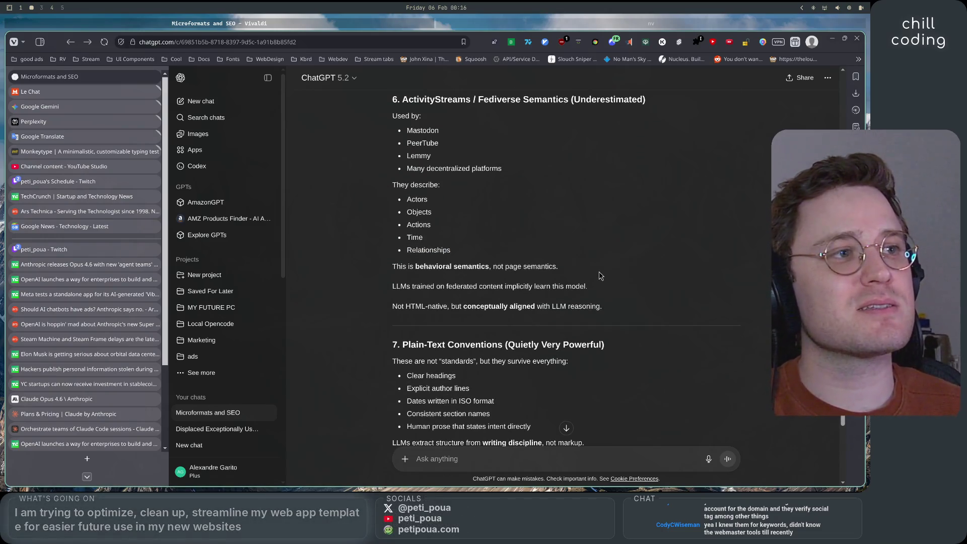
Step: Finish the ActivityStreams notes on LLMs learning federated content and it not being HTML-native
drag(405, 287, 597, 291)
drag(407, 309, 603, 307)
click(648, 296)
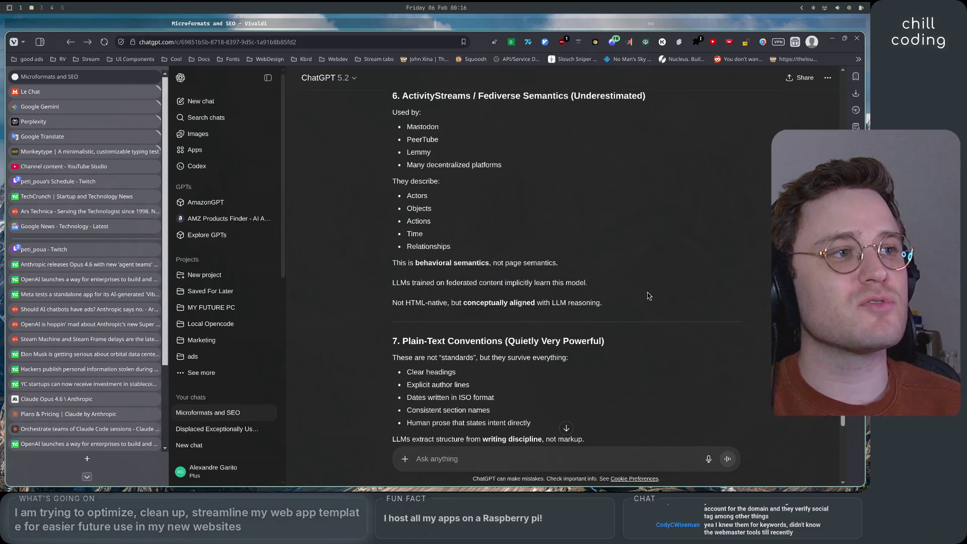
scroll(648, 296, down, 2)
scroll(653, 287, down, 1)
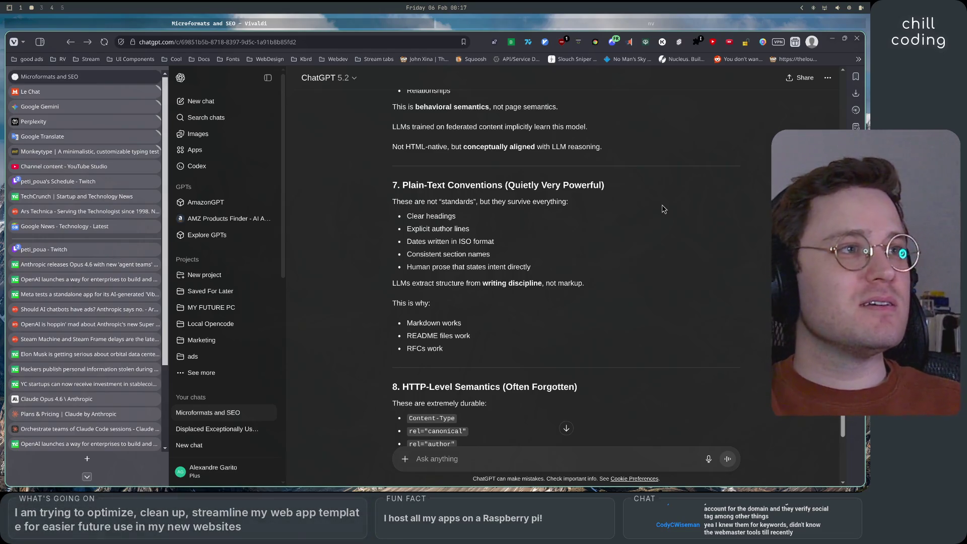
Step: Compare the Plain-Text Conventions heading with section 6's Fediverse Semantics heading
mouse_move(401, 186)
mouse_down()
mouse_move(638, 185)
mouse_move(625, 203)
mouse_move(392, 202)
mouse_move(598, 188)
mouse_up()
click(391, 188)
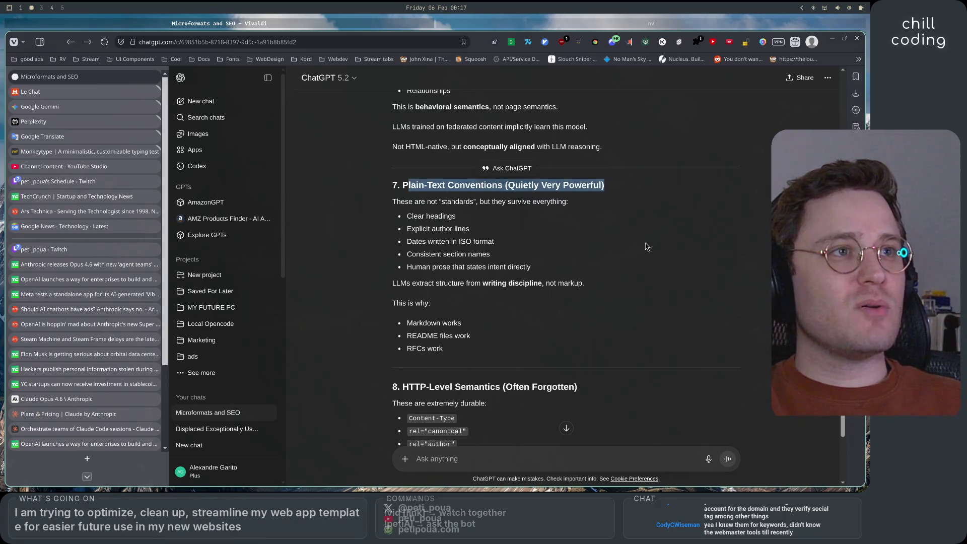
scroll(399, 282, up, 4)
drag(392, 152, 471, 153)
click(577, 154)
drag(576, 154, 477, 153)
scroll(568, 226, down, 5)
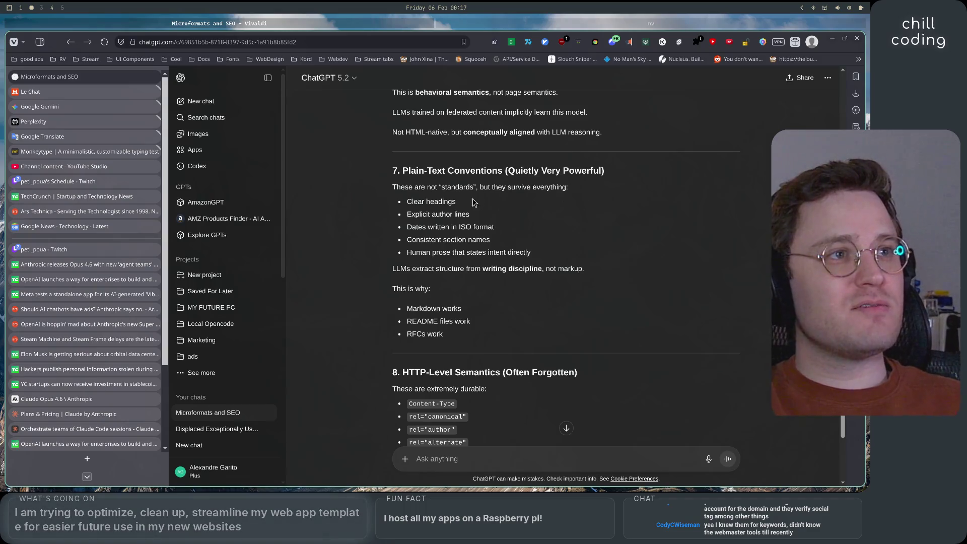
Step: Go over clear headings, explicit author lines, ISO dates, consistent section names and intent-stating prose
drag(401, 187, 586, 192)
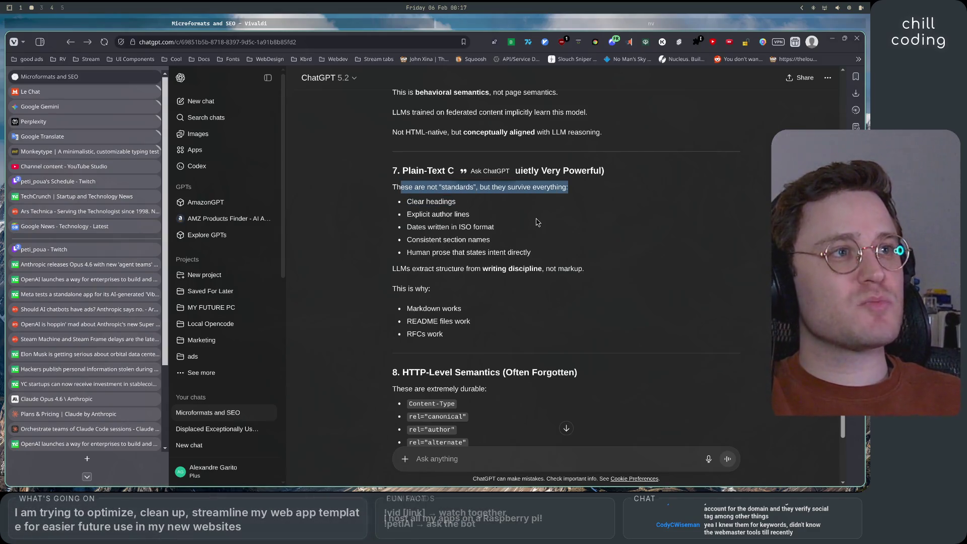
click(413, 204)
triple_click(413, 204)
triple_click(411, 215)
triple_click(426, 227)
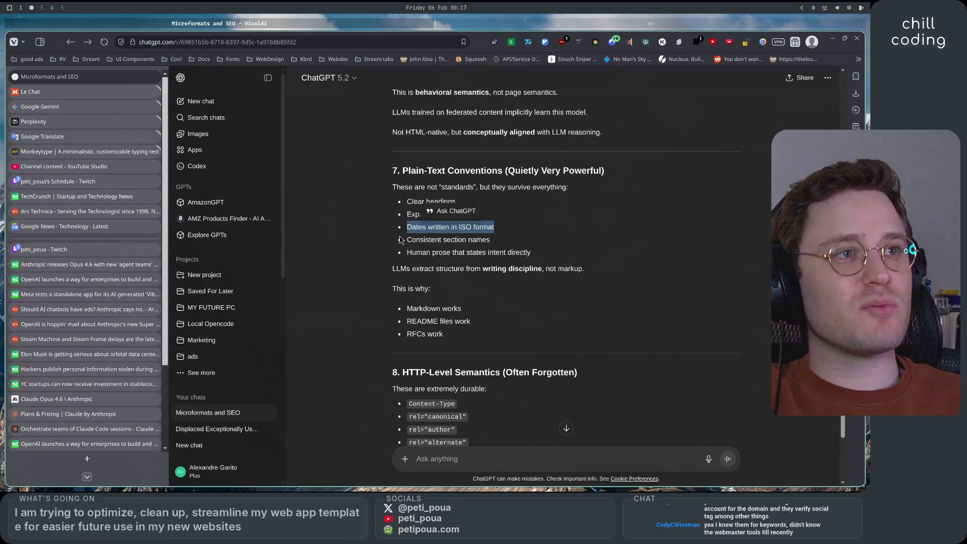
triple_click(422, 240)
drag(411, 252, 560, 260)
click(561, 259)
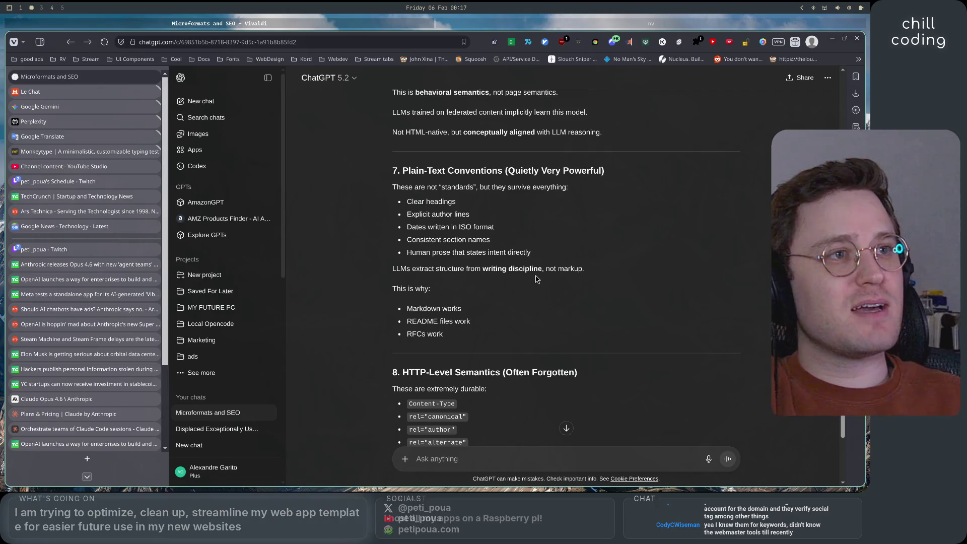
mouse_move(393, 269)
mouse_down()
mouse_move(564, 270)
mouse_move(596, 292)
mouse_up()
scroll(599, 302, down, 4)
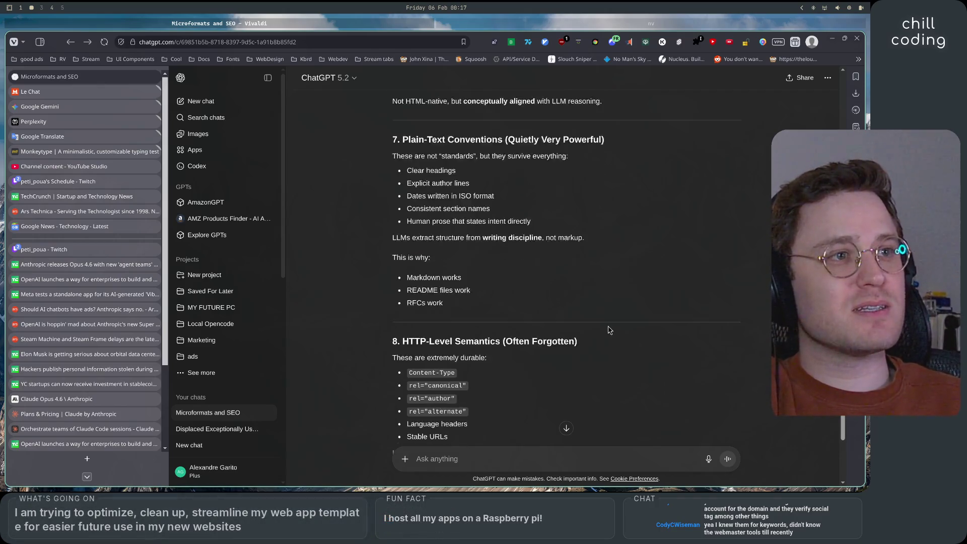
Step: Highlight the section 8 HTTP-Level Semantics lines, from Content-Type and Language headers to 'They are boring'
mouse_move(401, 172)
mouse_down()
mouse_move(577, 174)
mouse_move(486, 190)
mouse_move(462, 173)
mouse_move(566, 177)
mouse_up()
click(557, 190)
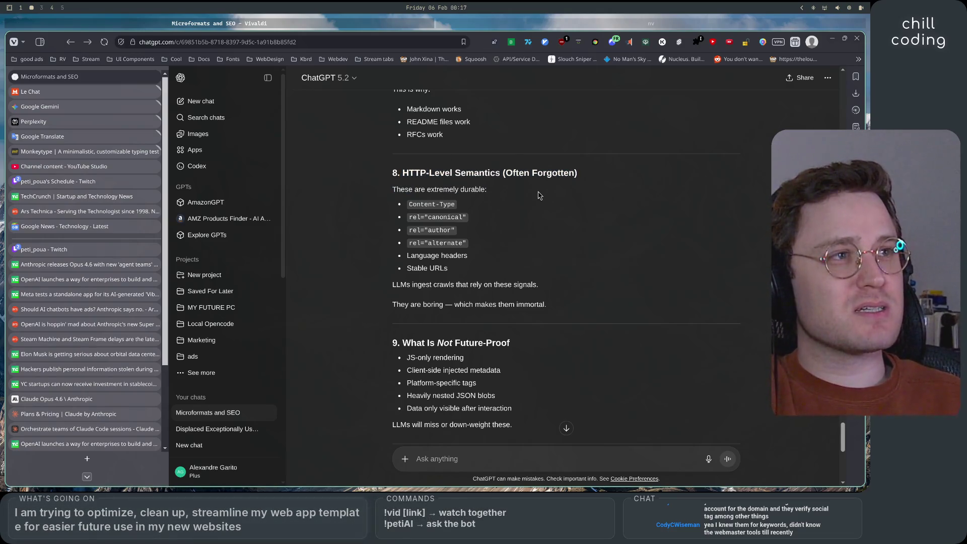
drag(397, 190, 497, 195)
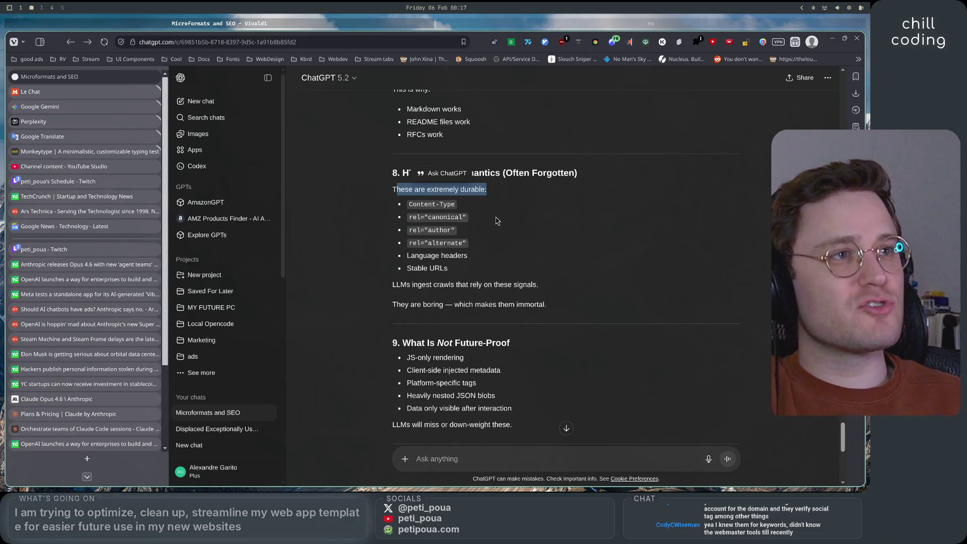
mouse_move(402, 203)
mouse_down()
mouse_move(456, 203)
mouse_move(467, 242)
mouse_up()
triple_click(421, 255)
drag(396, 284, 556, 295)
drag(390, 305, 549, 305)
click(565, 314)
Step: Highlight the What Is Not Future-Proof items, from JS-only rendering to 'LLMs will miss or down-weight these'
scroll(607, 303, down, 2)
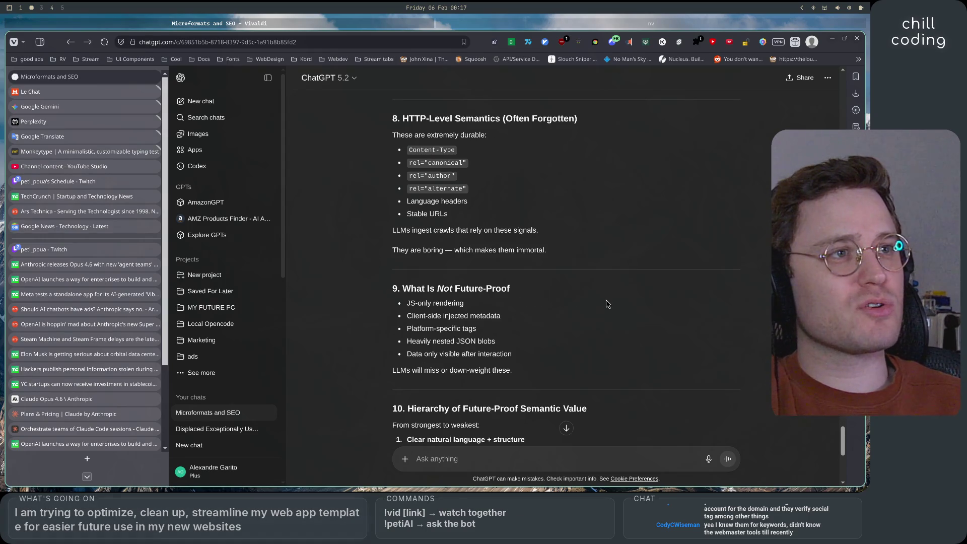
scroll(607, 304, down, 4)
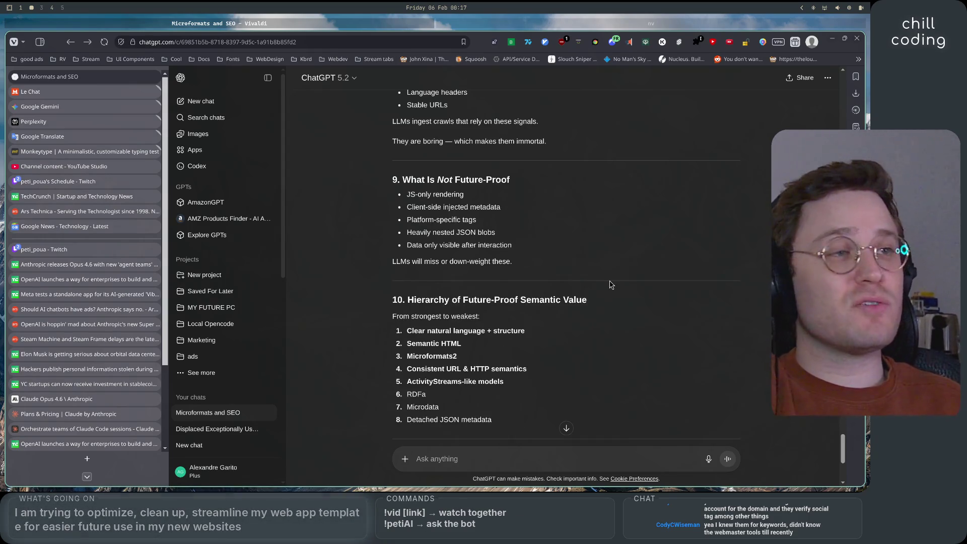
drag(406, 194, 484, 198)
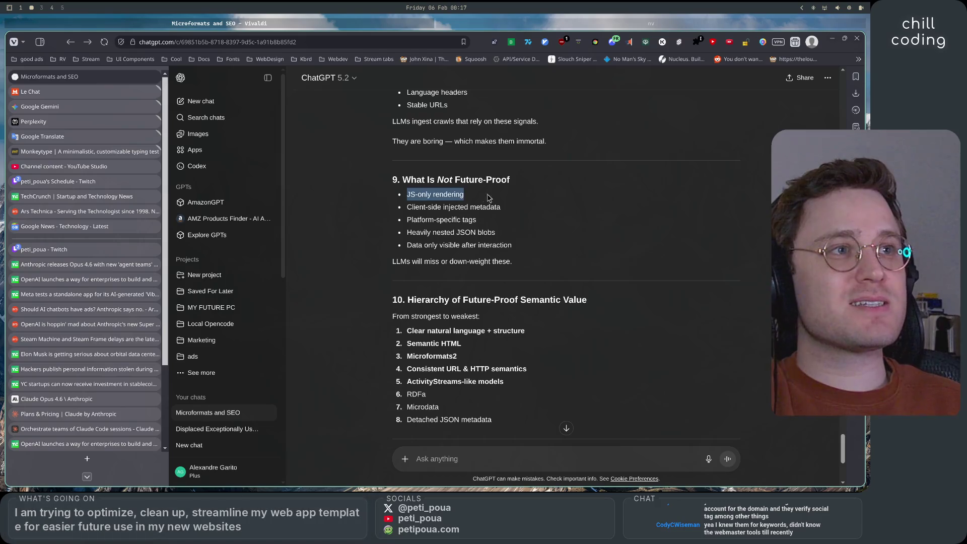
mouse_move(405, 207)
mouse_down()
mouse_move(519, 224)
mouse_move(532, 214)
mouse_up()
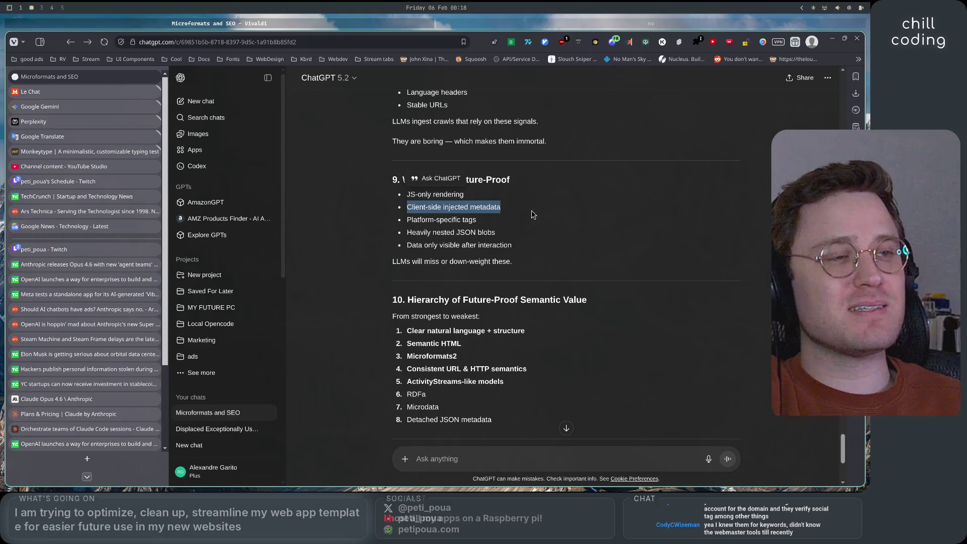
click(532, 214)
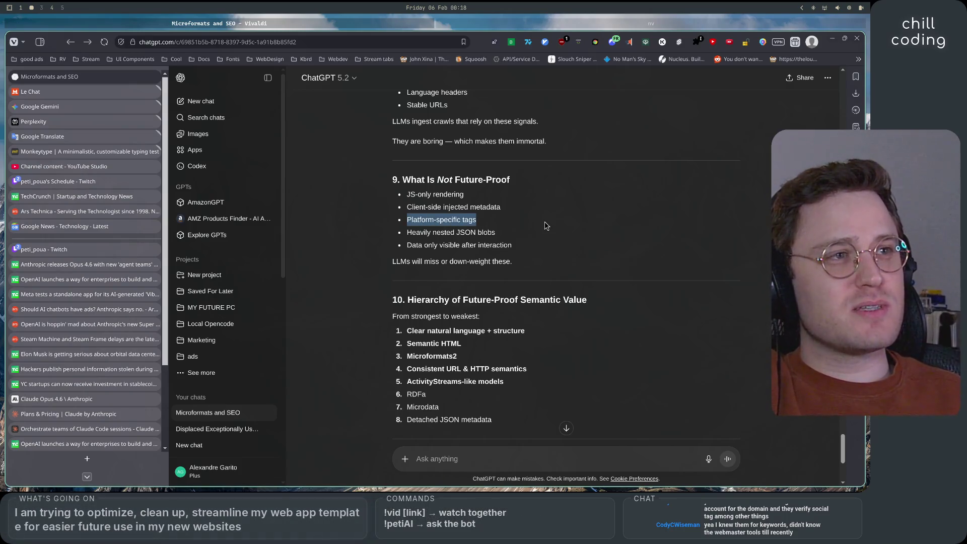
click(545, 230)
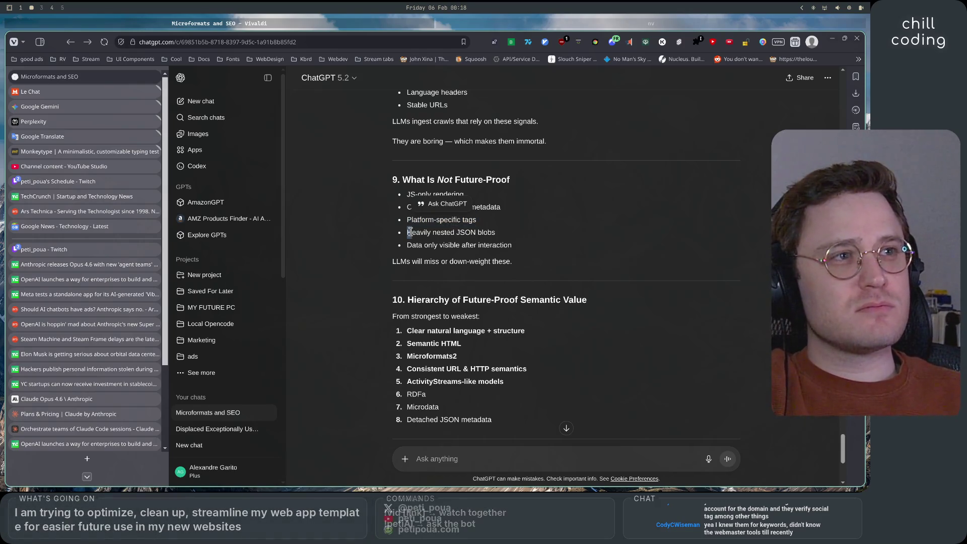
triple_click(544, 233)
drag(495, 233, 413, 235)
click(515, 237)
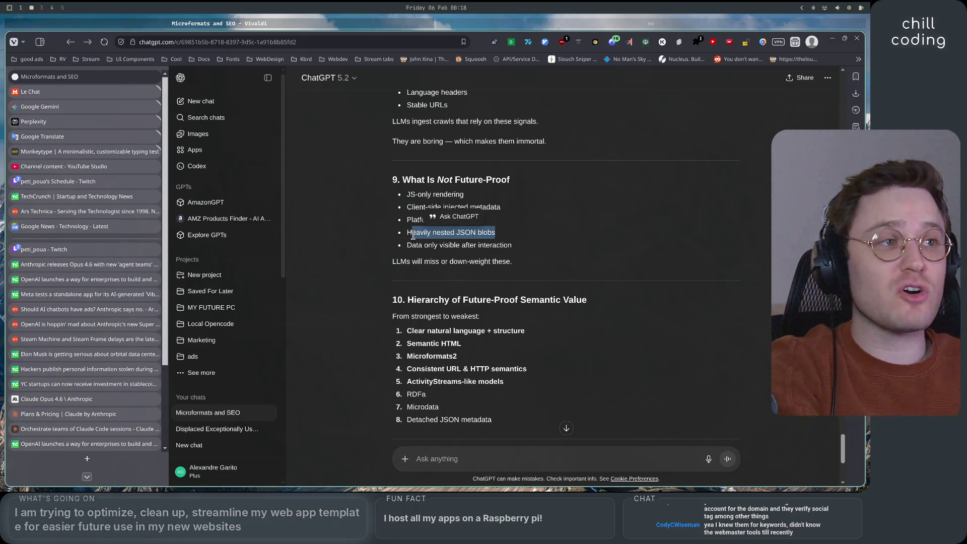
drag(407, 246, 525, 246)
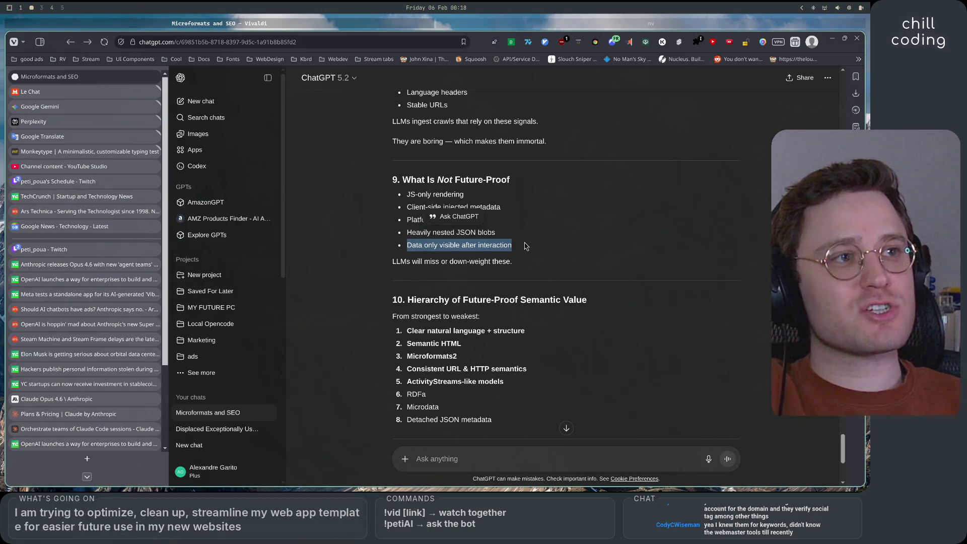
drag(392, 263, 546, 265)
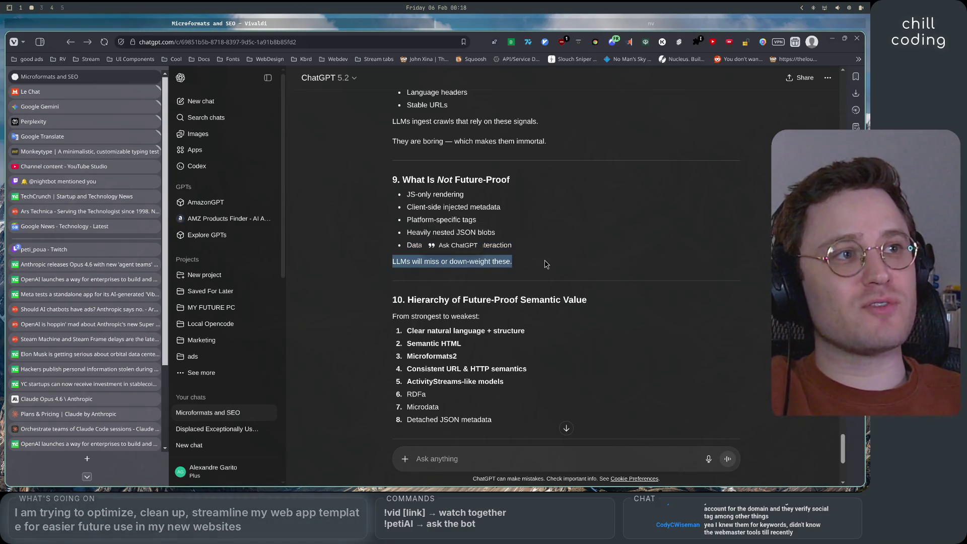
click(546, 264)
scroll(561, 258, down, 2)
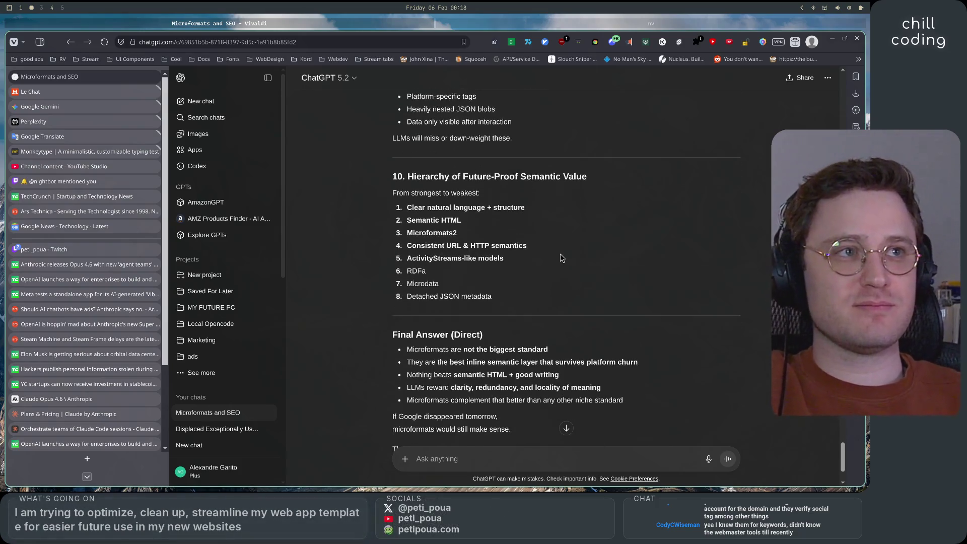
Step: Highlight the hierarchy's top items (natural language + structure, Semantic HTML, Microformats2), then scroll to the Final Answer
drag(455, 176, 582, 185)
drag(393, 192, 524, 208)
click(422, 216)
drag(405, 207, 549, 211)
drag(406, 220, 481, 229)
mouse_move(406, 232)
mouse_down()
mouse_move(491, 234)
mouse_move(426, 245)
mouse_up()
click(457, 217)
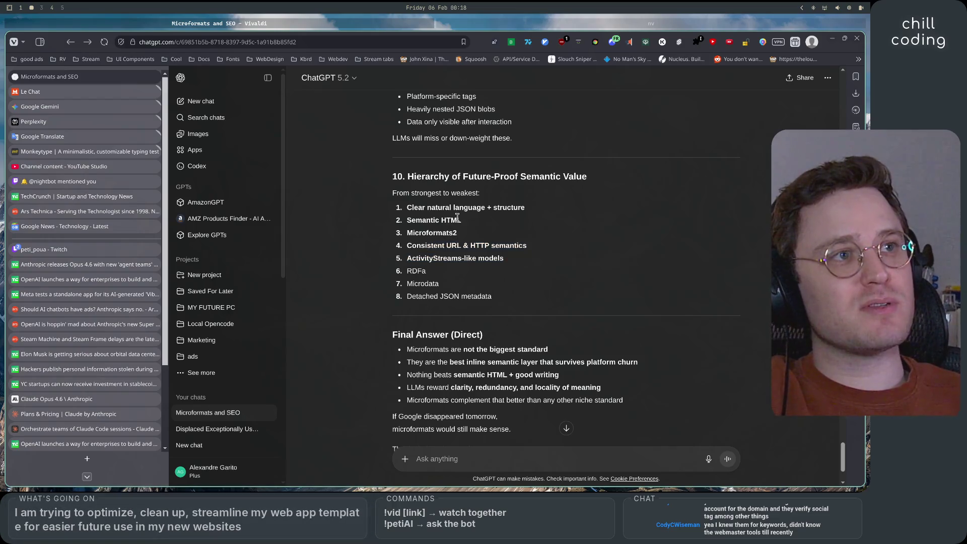
drag(398, 212, 400, 207)
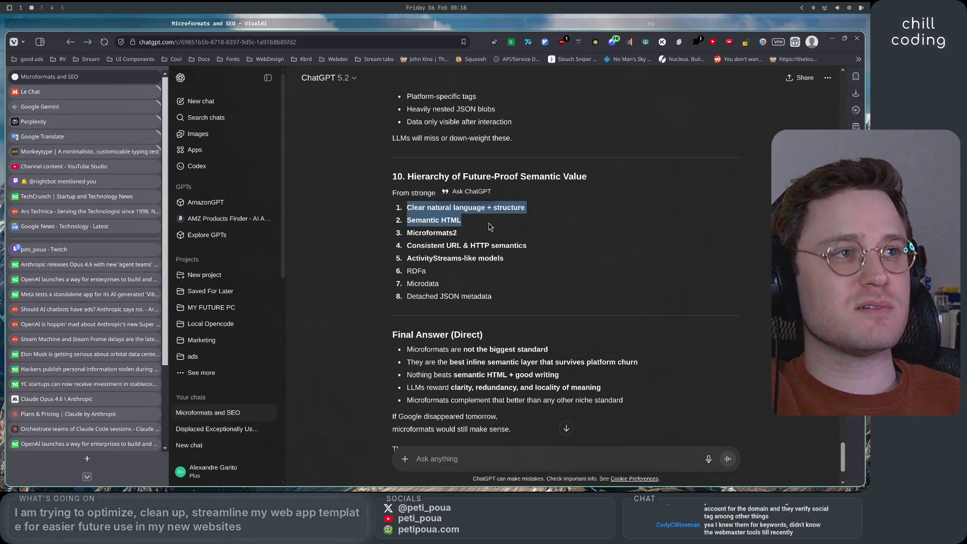
click(372, 314)
scroll(372, 314, down, 2)
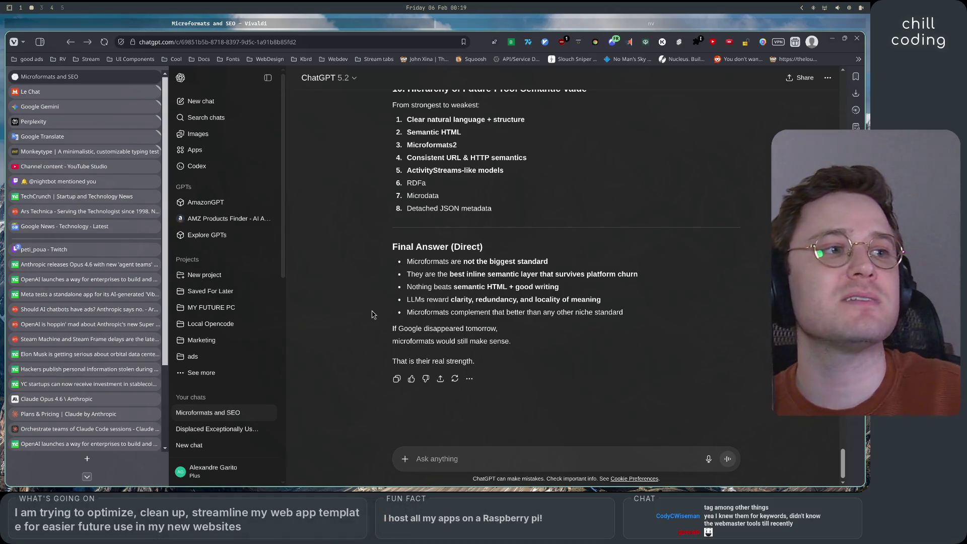
Step: Scroll back to the five meaning layers and select the Native HTML semantics (baseline) text
scroll(372, 314, up, 15)
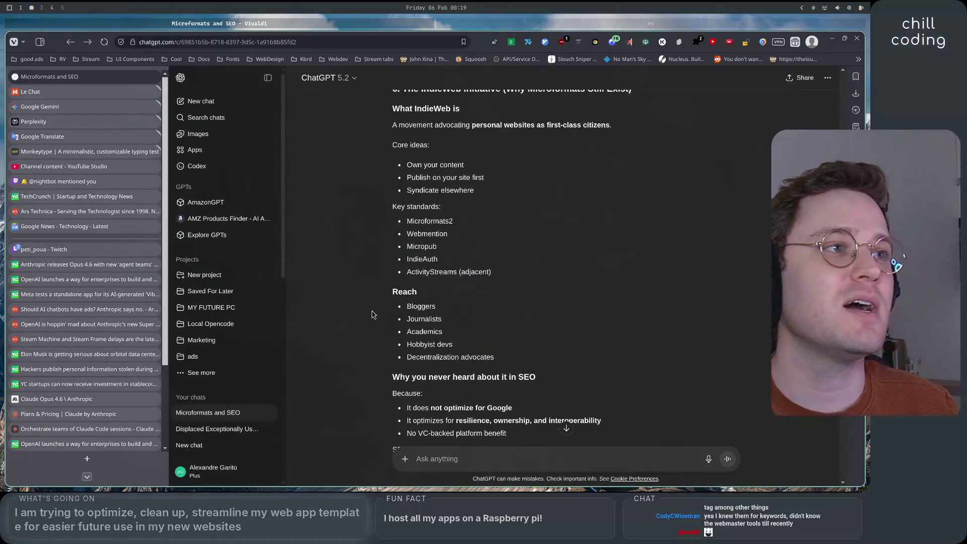
scroll(372, 314, up, 5)
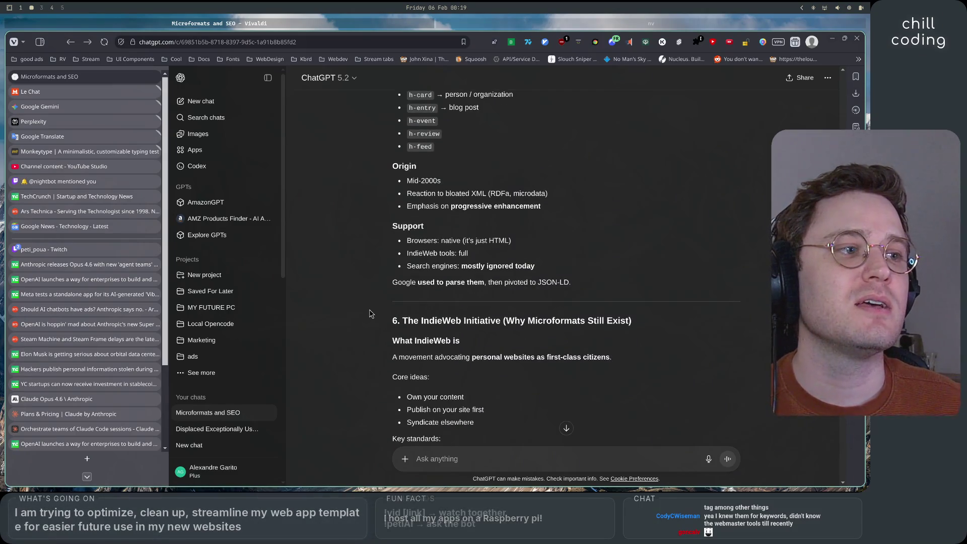
scroll(370, 314, down, 4)
scroll(370, 314, up, 20)
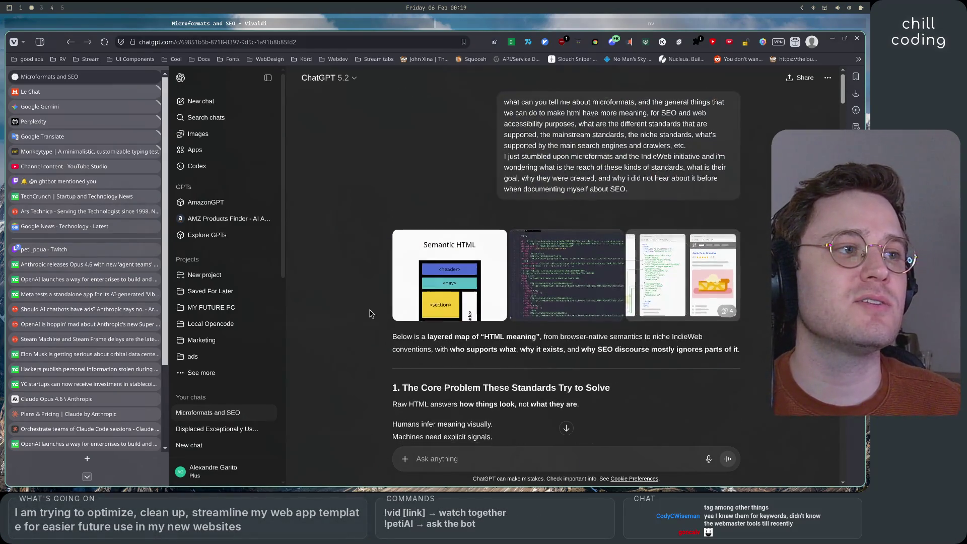
scroll(370, 314, down, 8)
scroll(370, 314, down, 4)
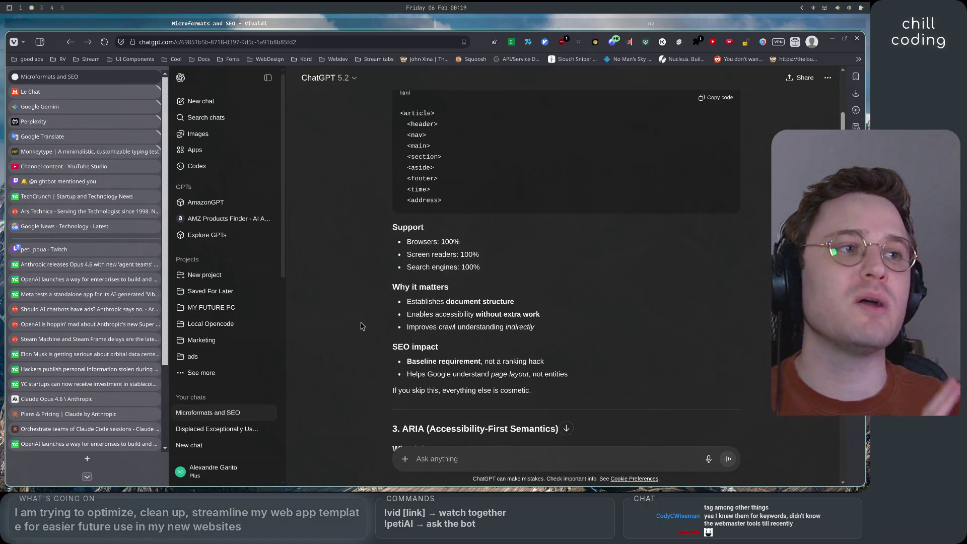
scroll(360, 326, down, 7)
scroll(361, 326, down, 2)
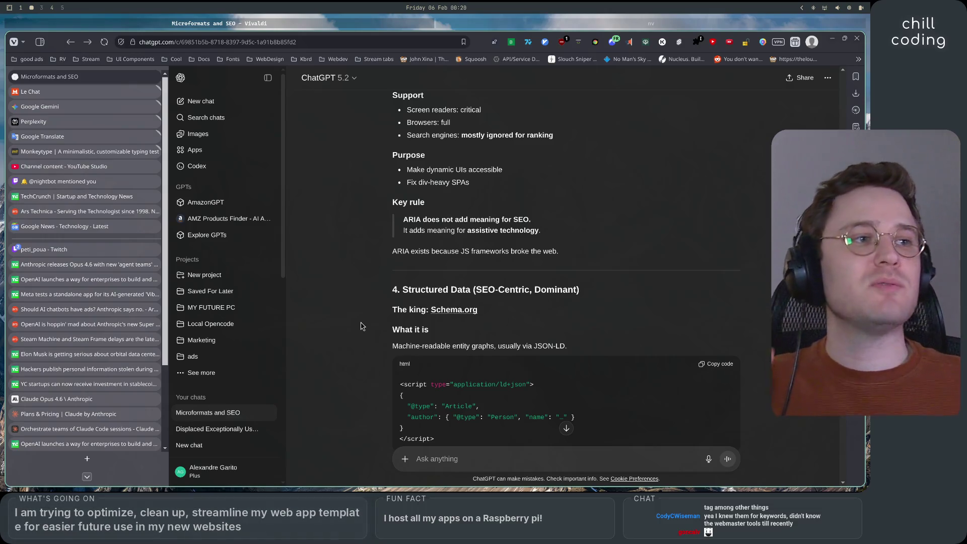
scroll(360, 326, up, 10)
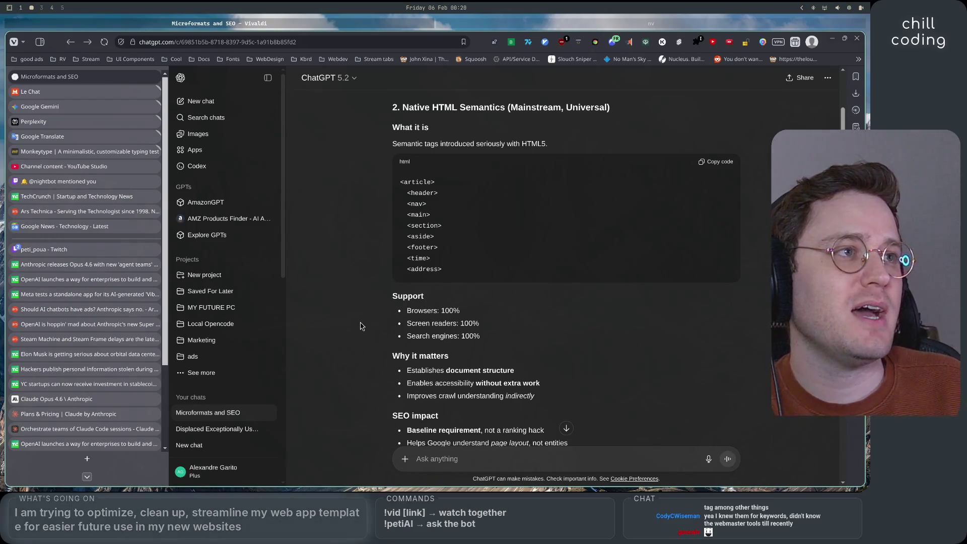
scroll(361, 326, up, 8)
scroll(417, 281, down, 4)
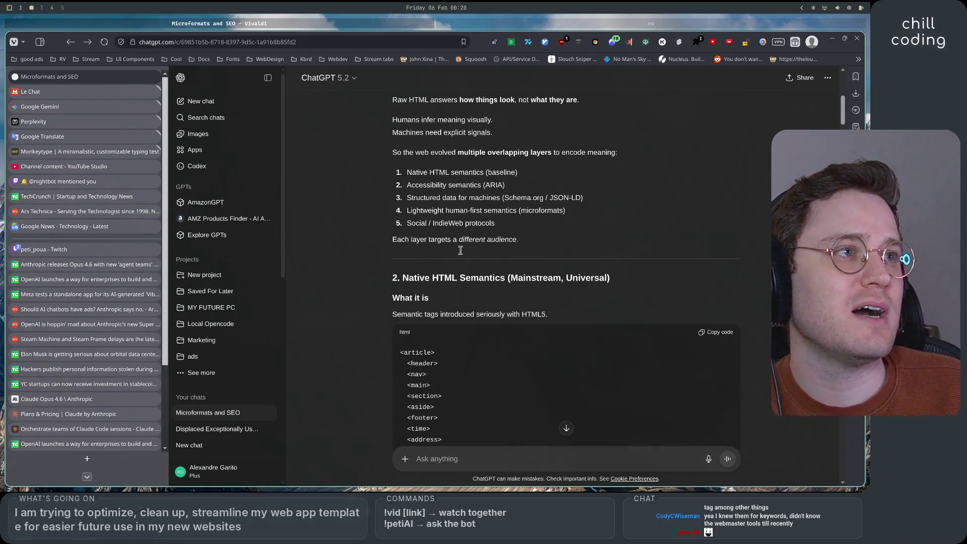
mouse_move(419, 172)
mouse_down()
mouse_move(505, 185)
mouse_move(420, 172)
mouse_move(537, 173)
mouse_move(419, 172)
mouse_up()
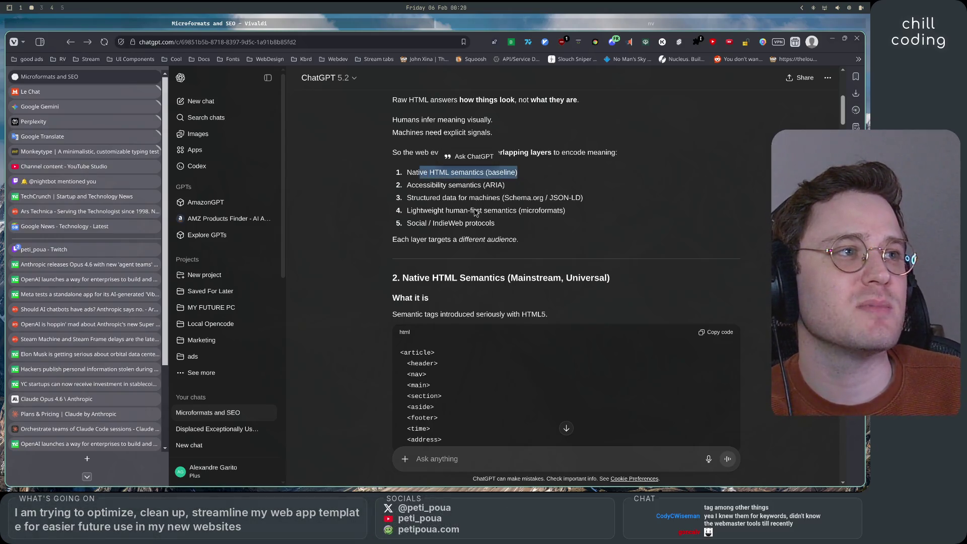
Step: Clear the baseline layer selection and scroll through the answer to section 5
click(523, 196)
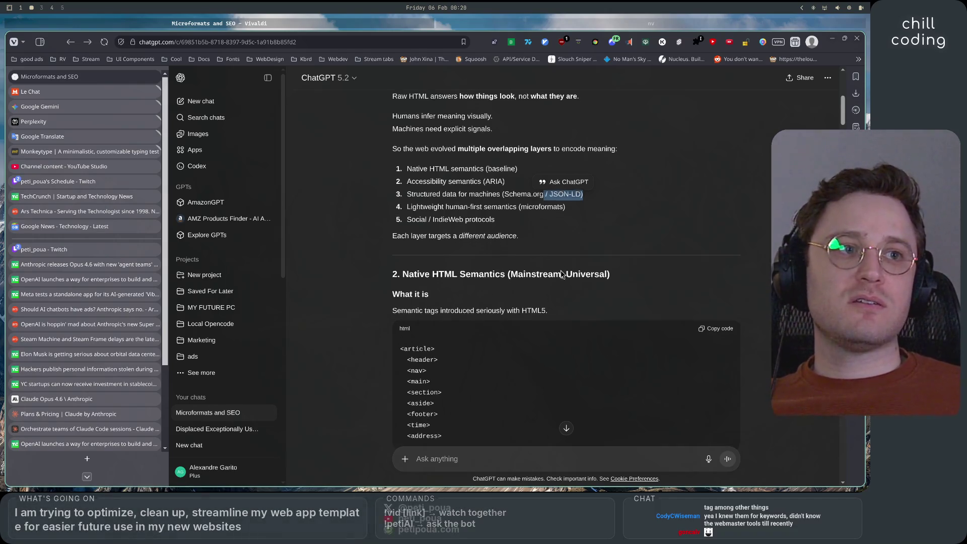
scroll(562, 274, down, 5)
scroll(562, 275, down, 2)
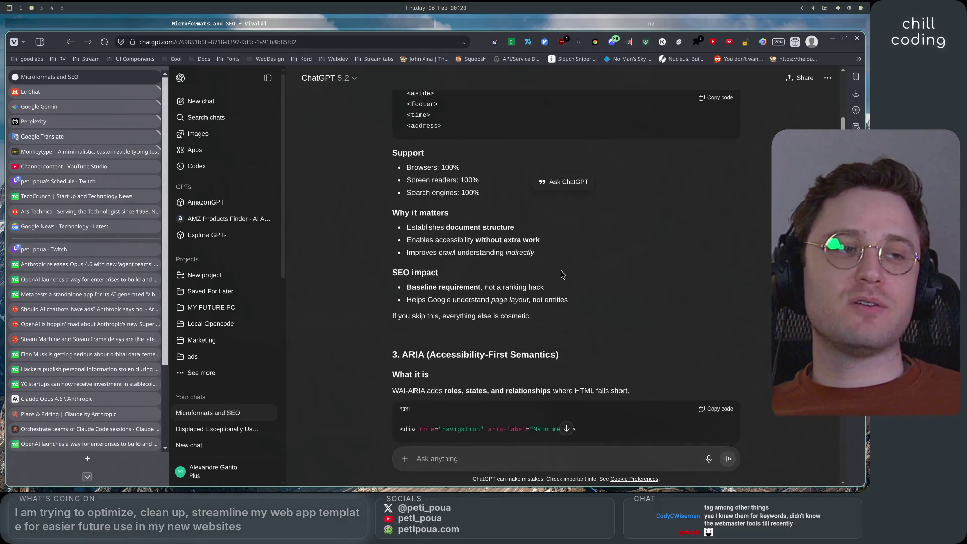
scroll(563, 274, down, 12)
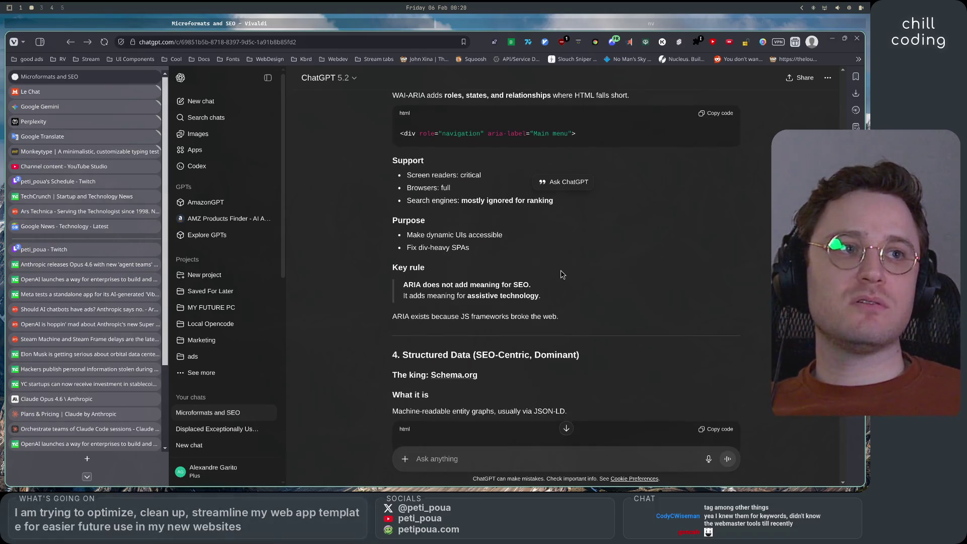
scroll(562, 274, up, 1)
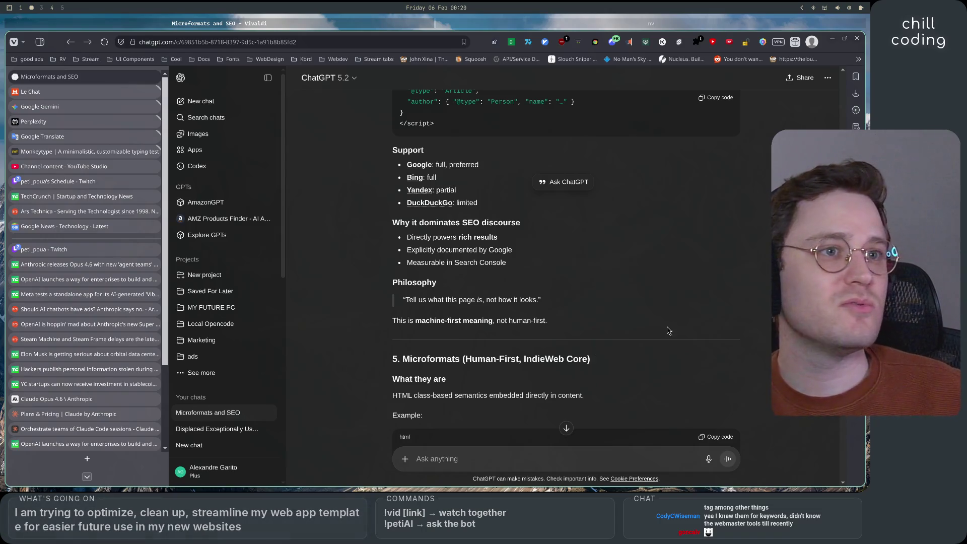
Step: Narrow the vertical tab list and open Dev Stream Discovery from the Cool bookmark folder
drag(166, 339, 105, 342)
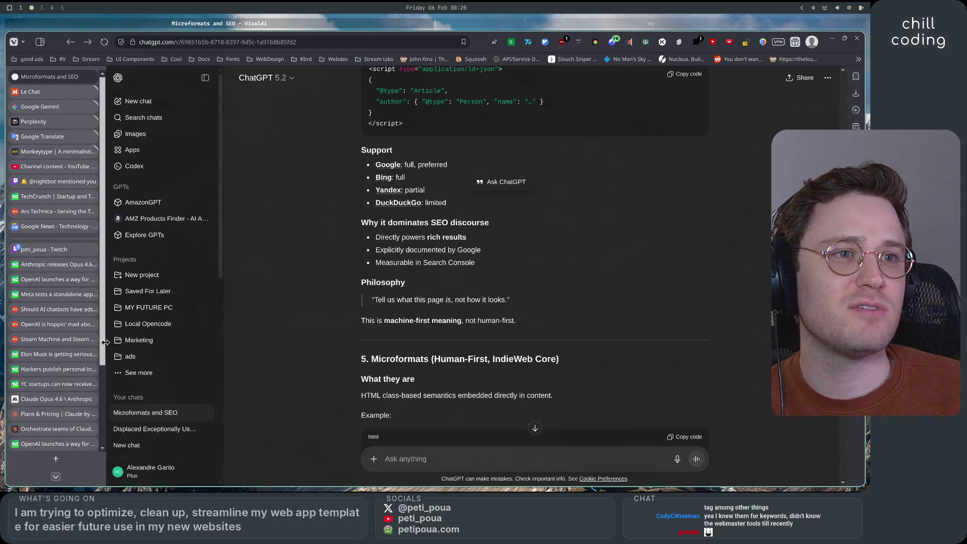
click(172, 63)
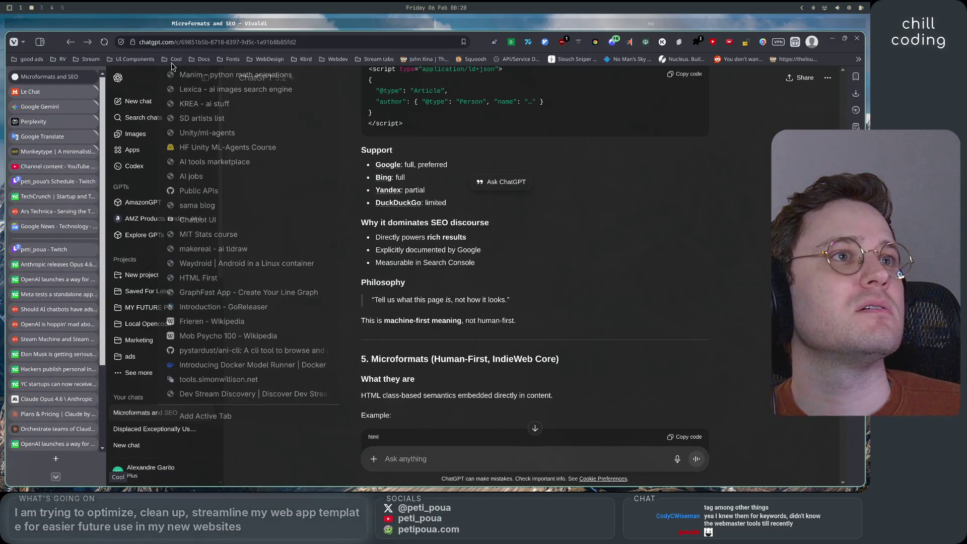
click(243, 397)
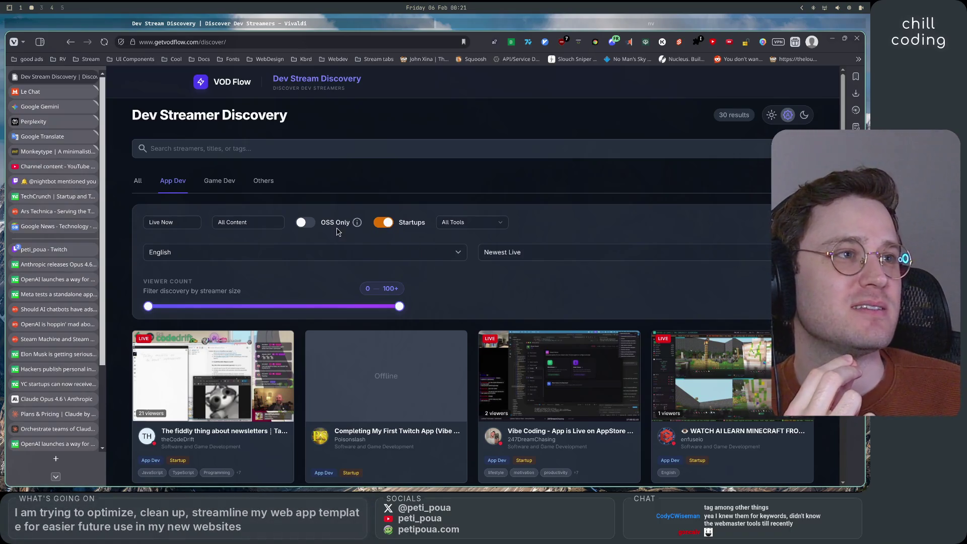
Step: Scroll through the 30 App Dev streamer cards and back to the top
scroll(486, 304, down, 3)
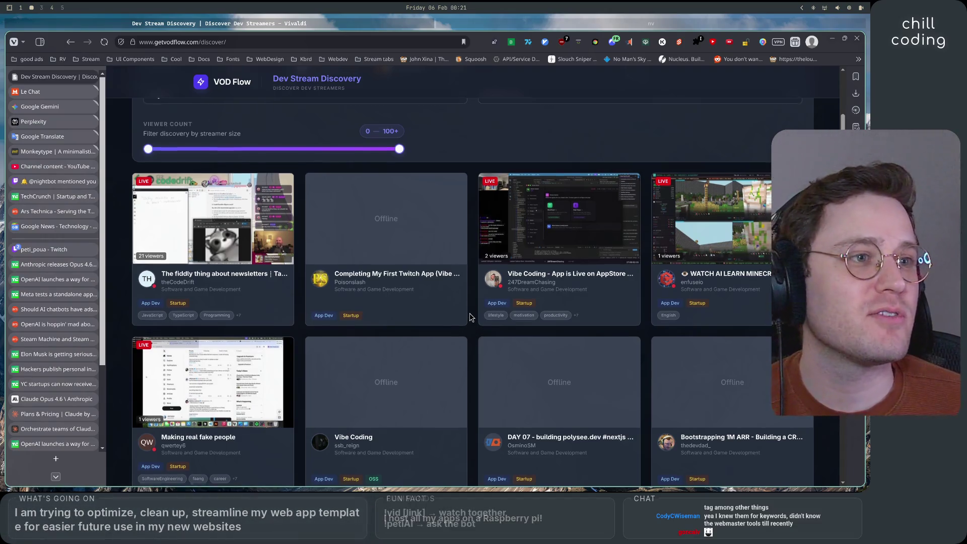
scroll(469, 320, down, 2)
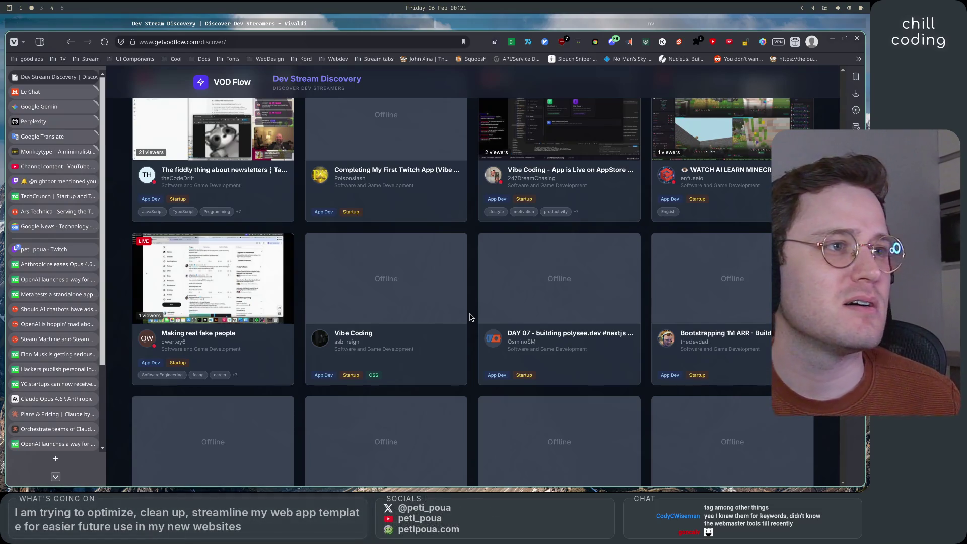
scroll(469, 317, down, 5)
scroll(469, 317, up, 7)
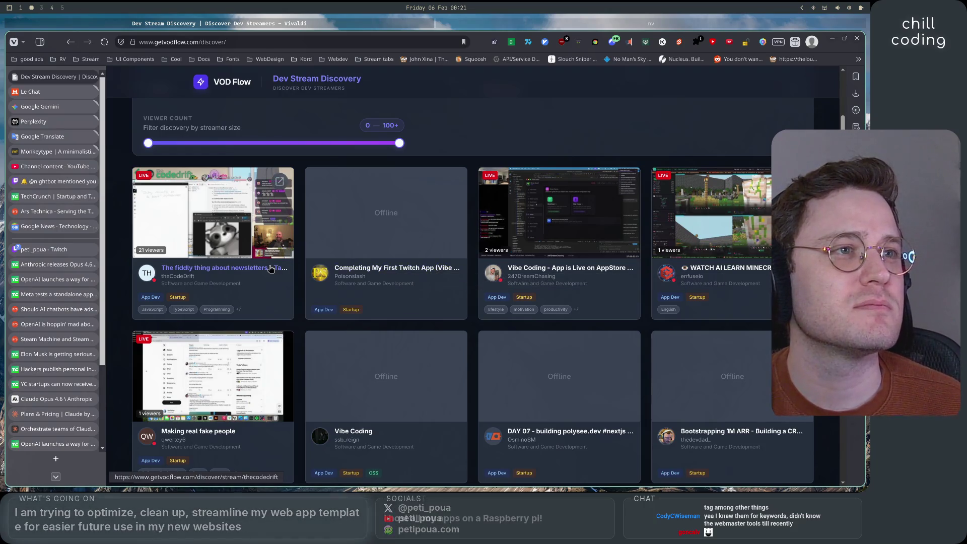
scroll(310, 224, up, 3)
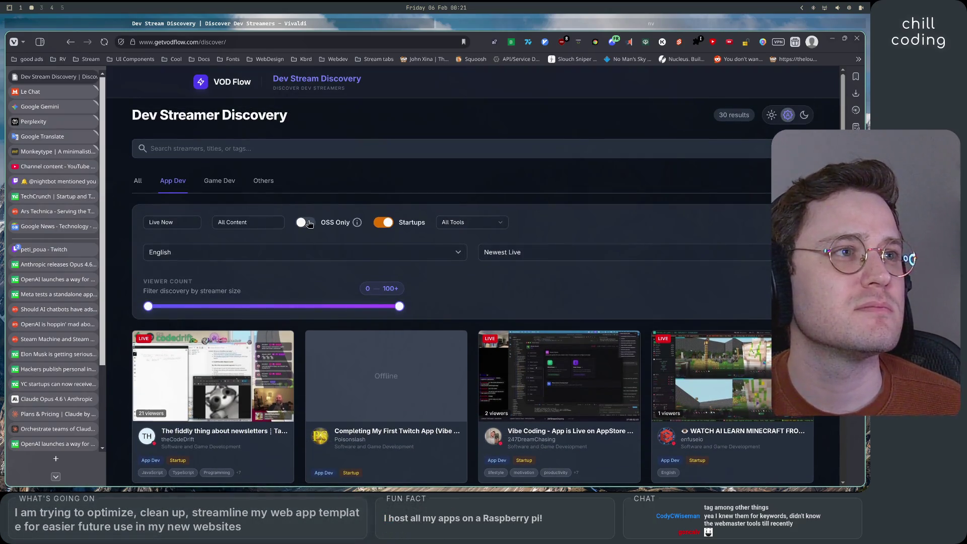
Step: Toggle OSS Only on and off, and switch the tools filter from Claude Code back to All Tools
click(308, 222)
click(305, 222)
click(472, 222)
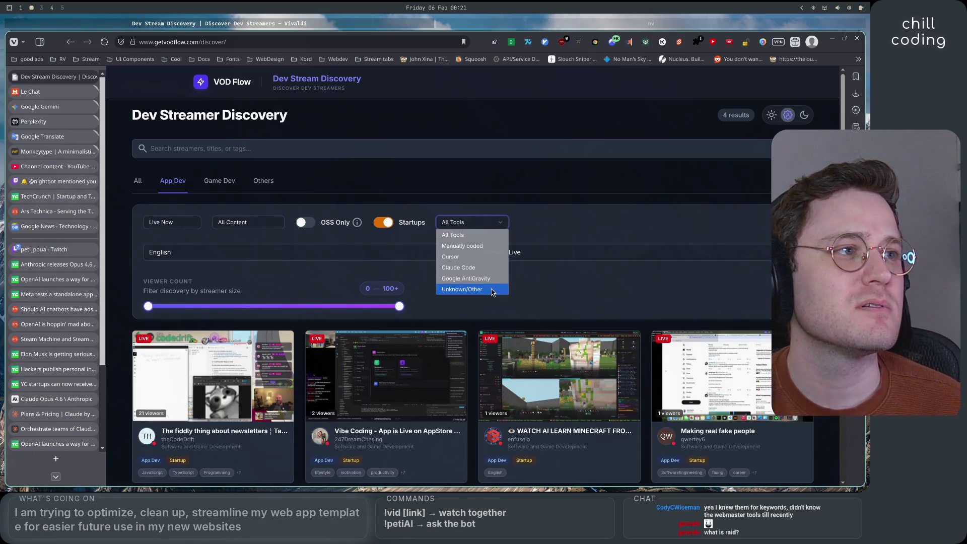
click(487, 267)
click(468, 222)
click(466, 235)
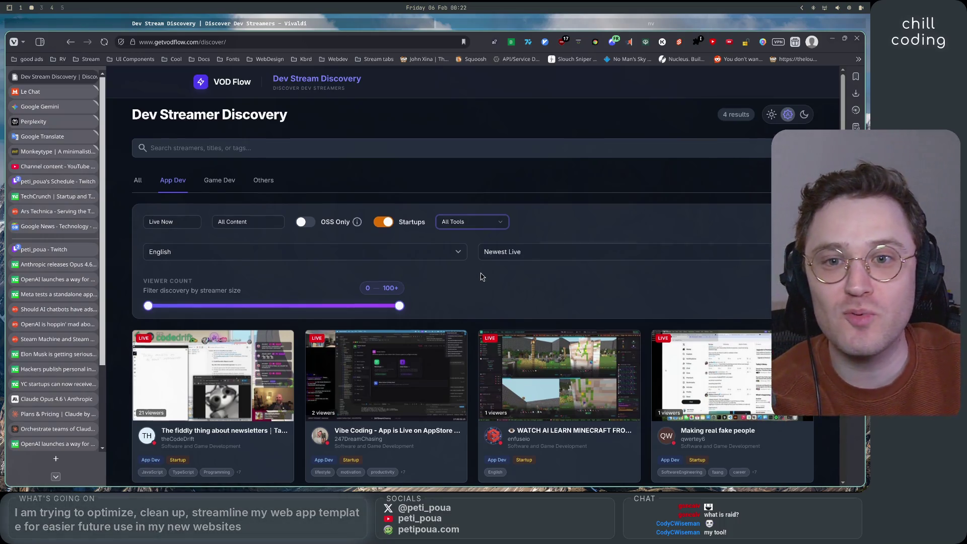
Step: Open the newsletters stream's detail page from the first result card
scroll(481, 272, down, 3)
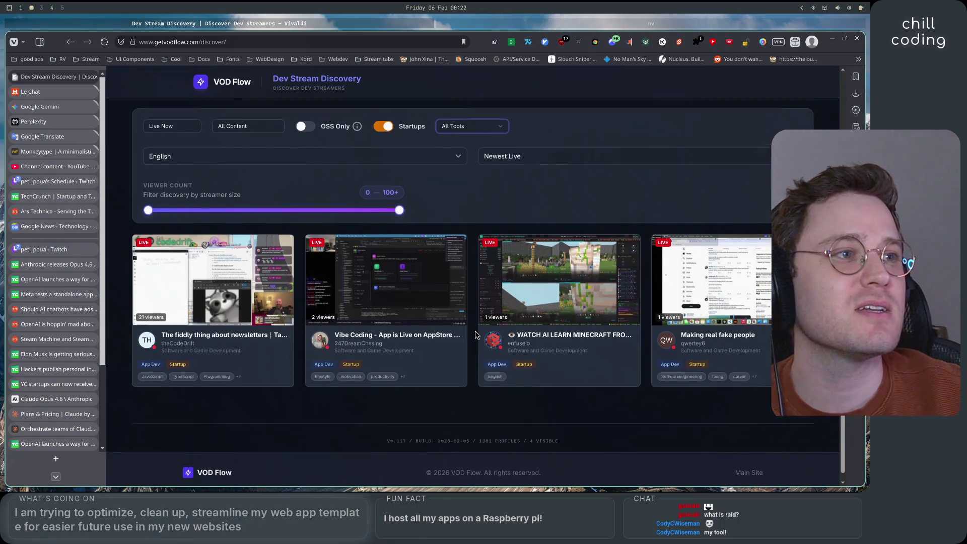
scroll(474, 335, up, 1)
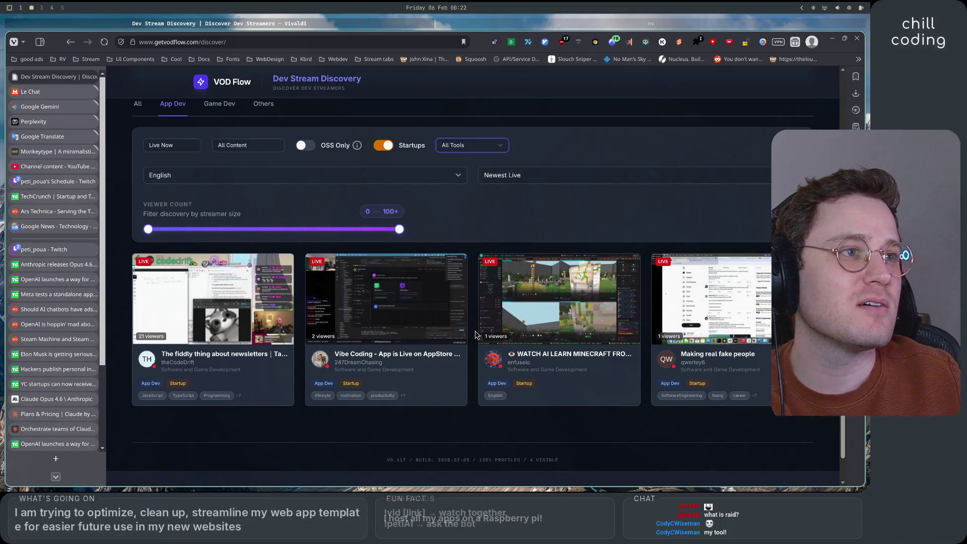
click(225, 358)
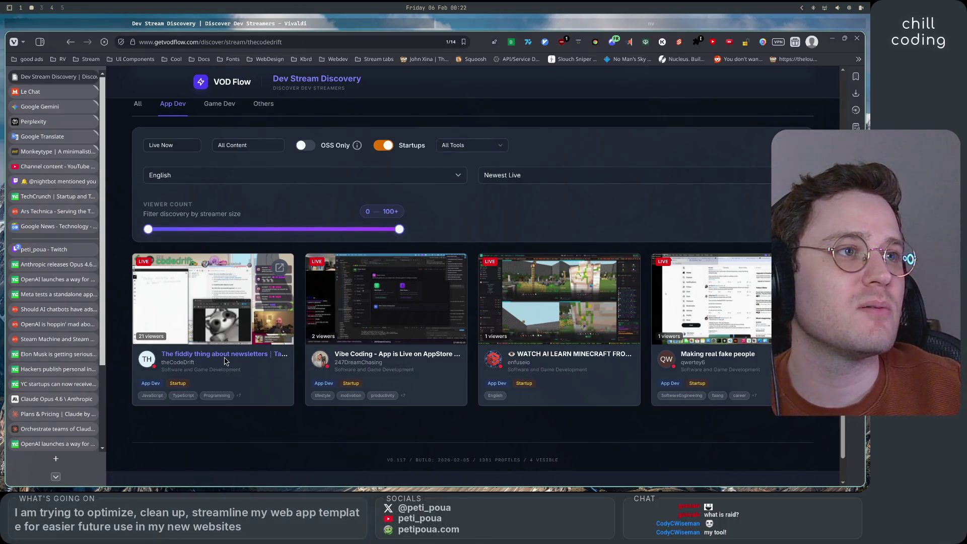
Step: Return to the discovery grid and open the newsletters stream on Twitch, unmuted at 45% volume
key(alt+Left)
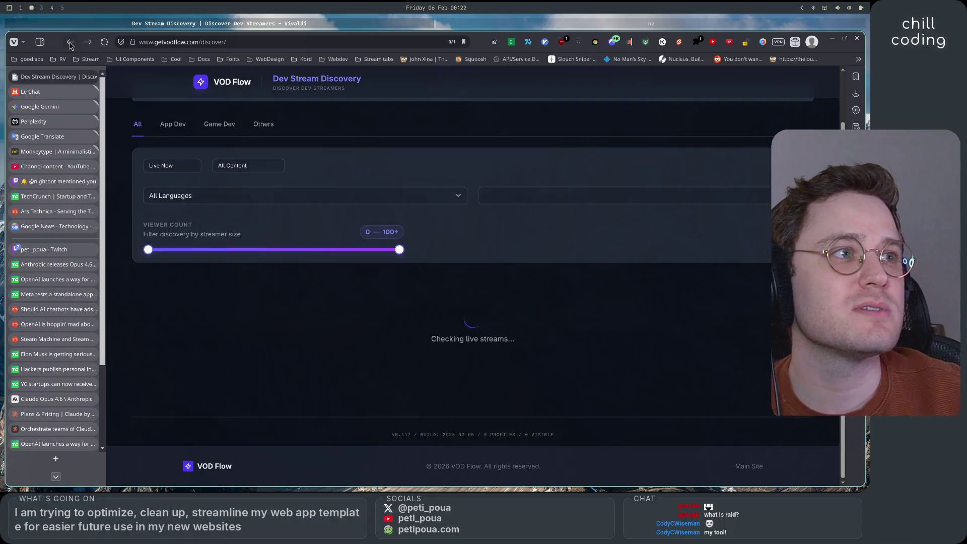
click(279, 289)
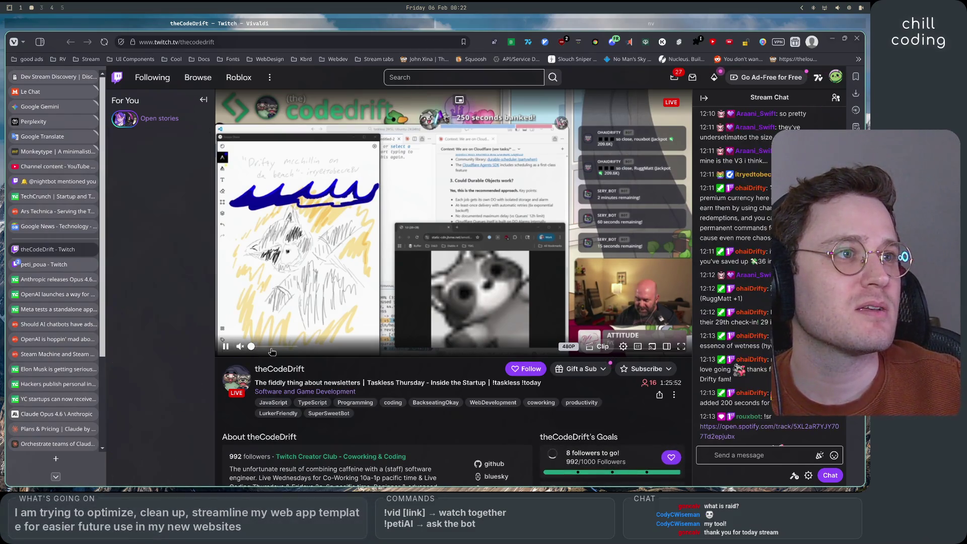
drag(251, 346, 270, 346)
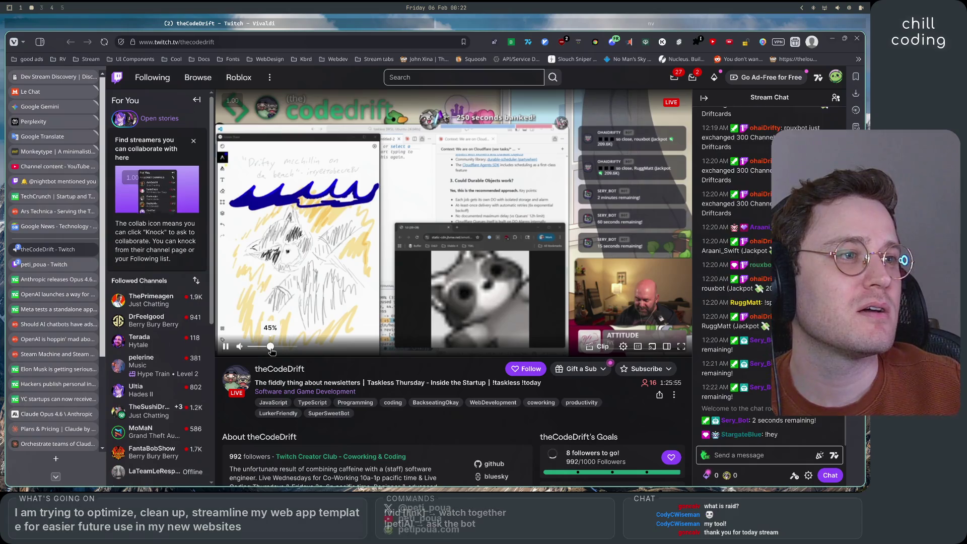
scroll(407, 426, down, 1)
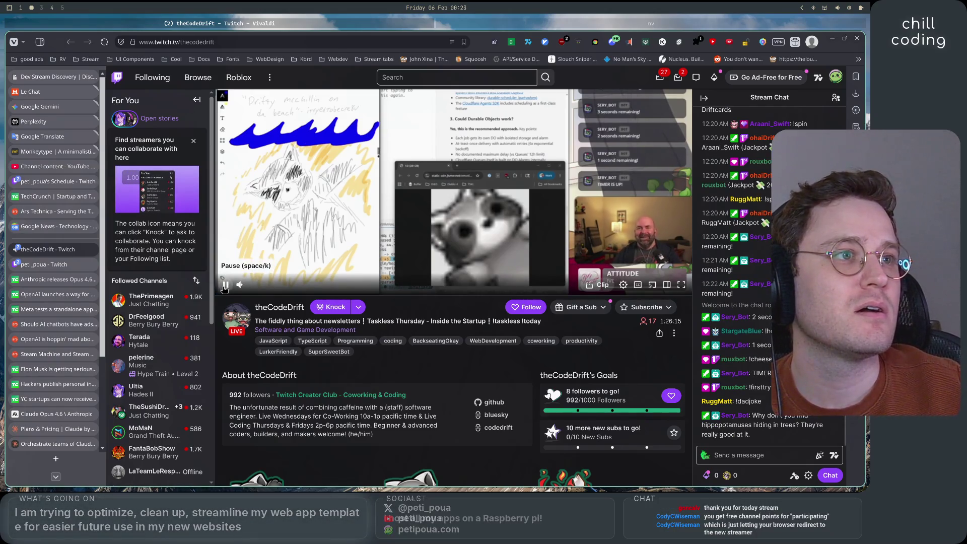
Step: Pause theCodeDrift's live stream and look over the open tabs in the vertical tab bar
click(224, 286)
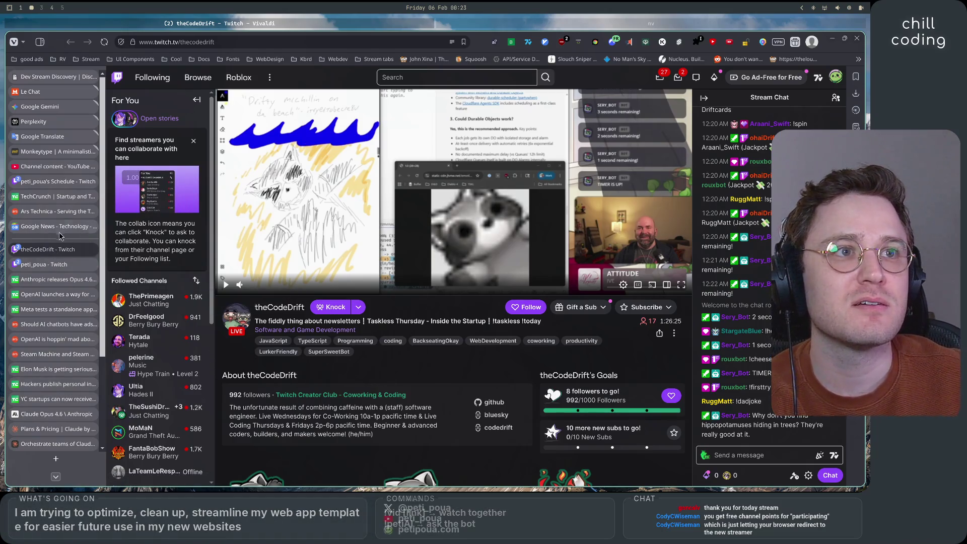
mouse_move(63, 269)
scroll(61, 282, down, 3)
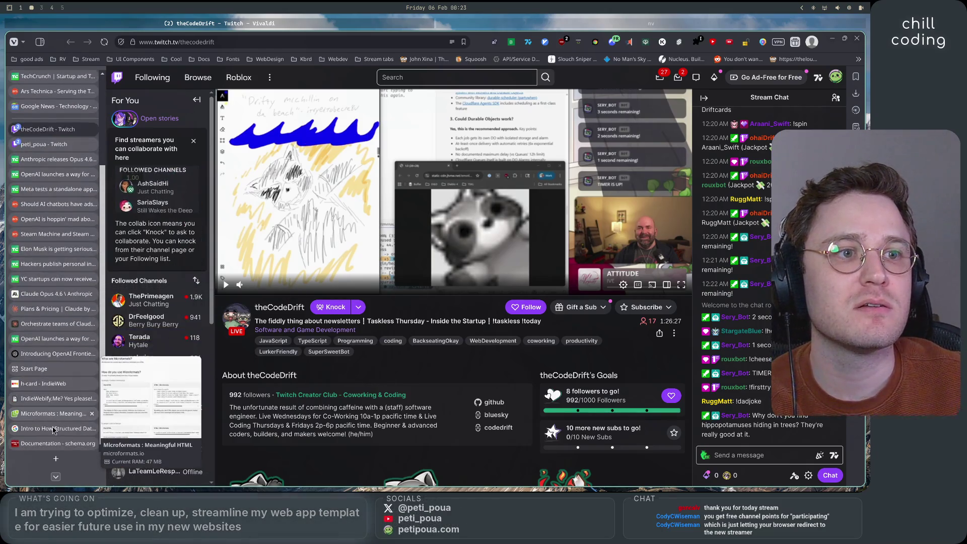
scroll(60, 446, up, 3)
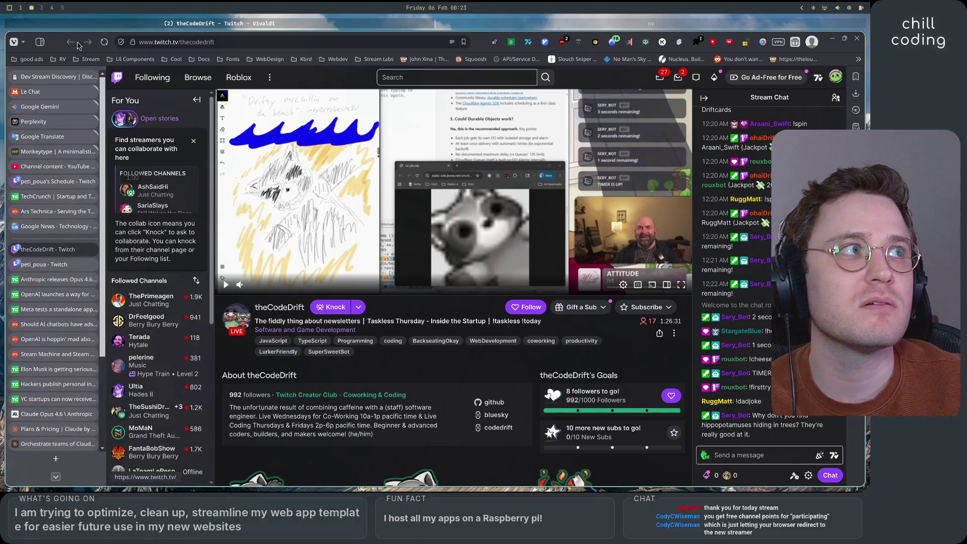
scroll(53, 271, down, 3)
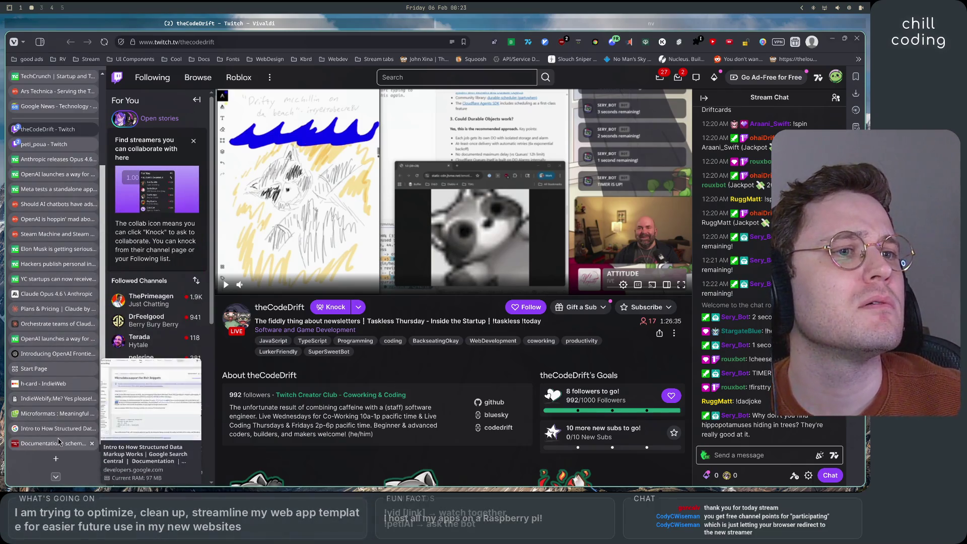
scroll(50, 373, up, 3)
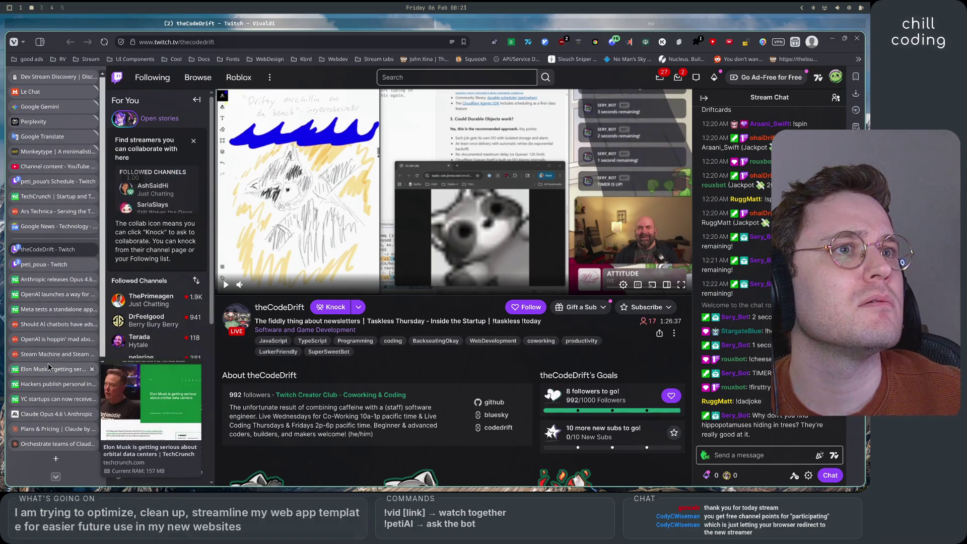
Step: Open the Vibe Coding card in a new tab and launch 247DreamChasing's Twitch stream
click(43, 78)
right_click(371, 378)
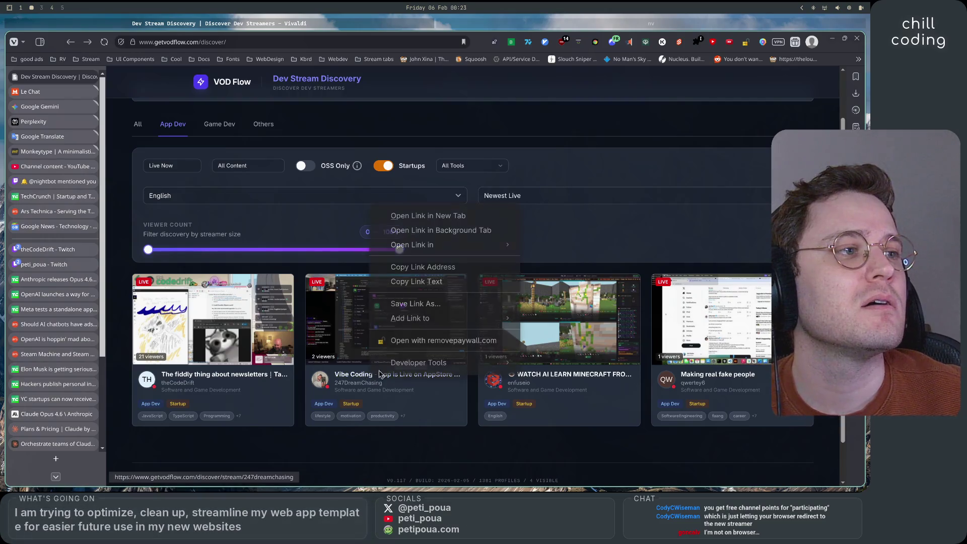
click(428, 215)
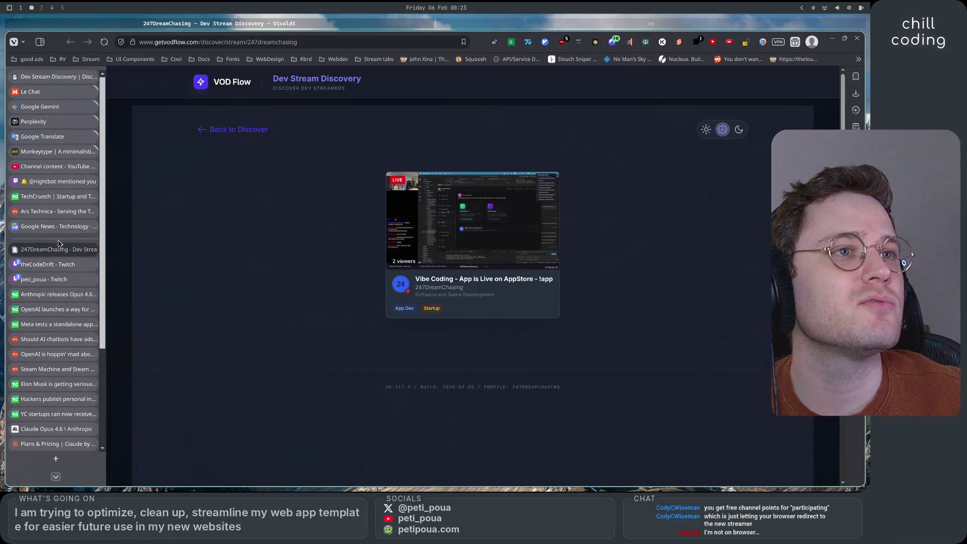
click(532, 196)
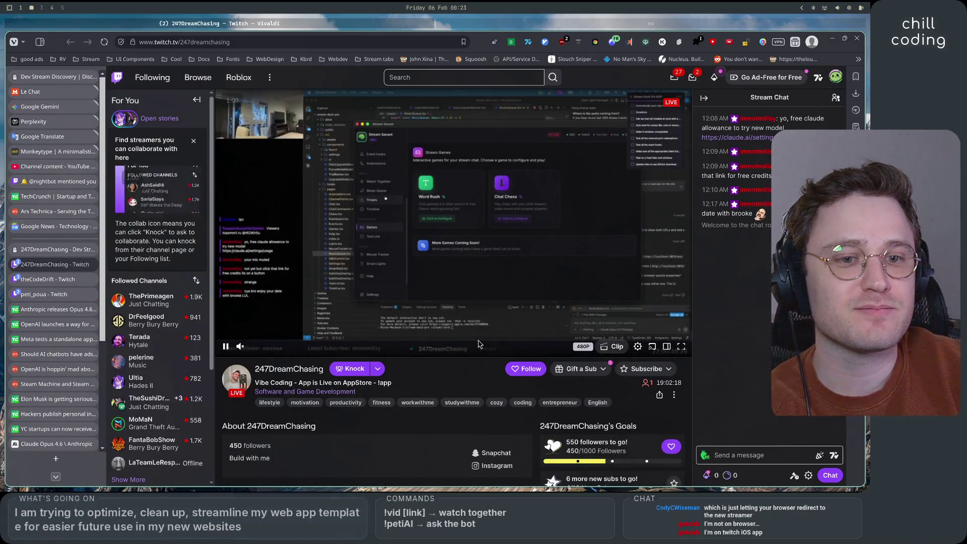
Step: Pause the 247DreamChasing stream and return to the Dev Streamer Discovery list
mouse_move(270, 348)
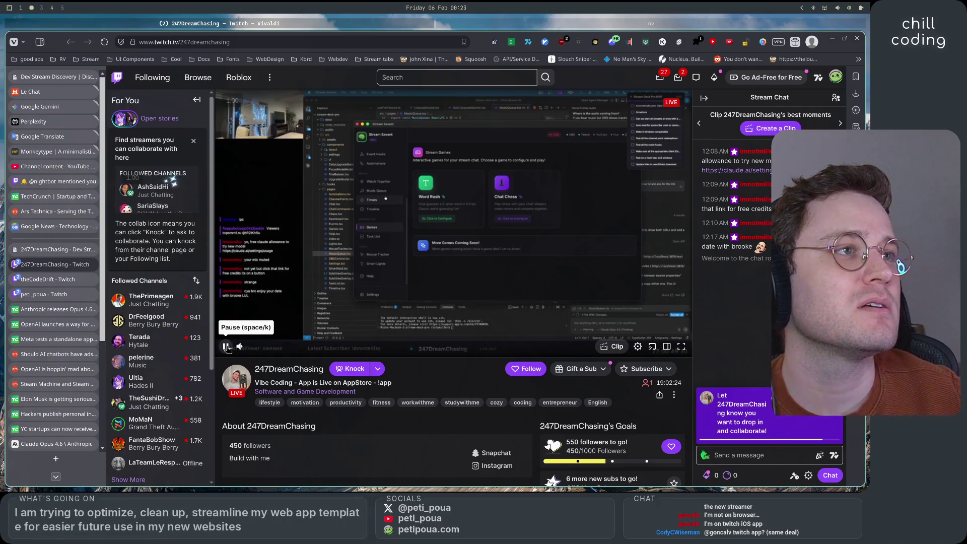
click(226, 347)
click(53, 249)
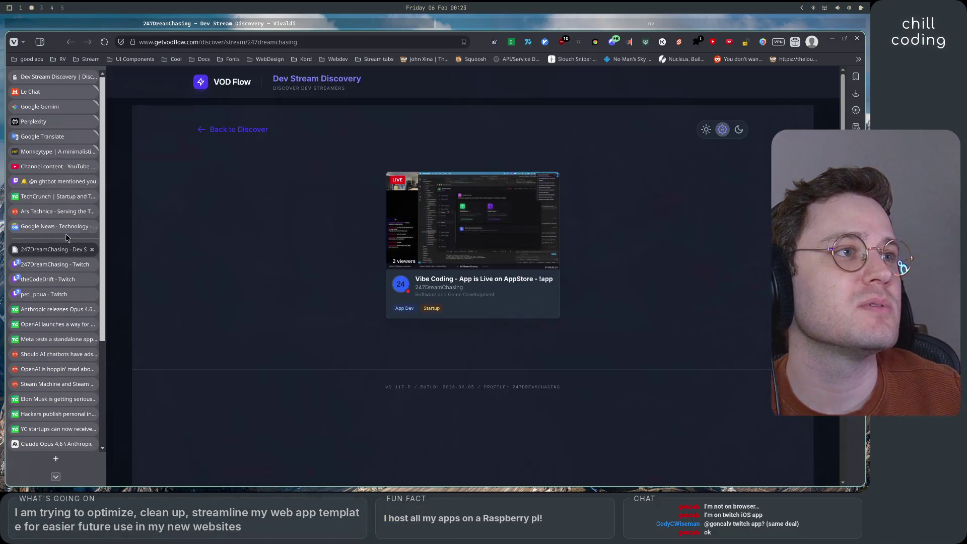
click(221, 130)
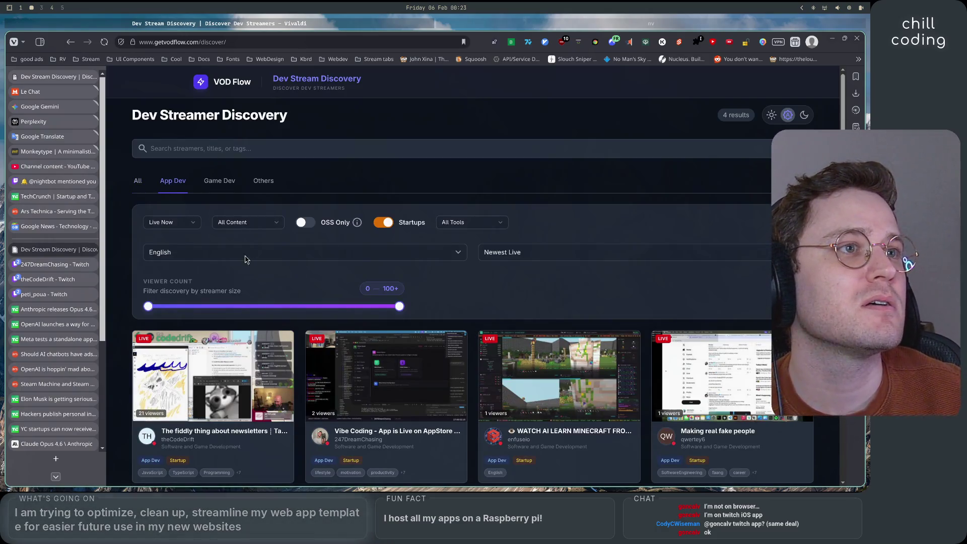
Step: Check the sort options and keep the streams sorted by Newest Live
scroll(553, 167, down, 3)
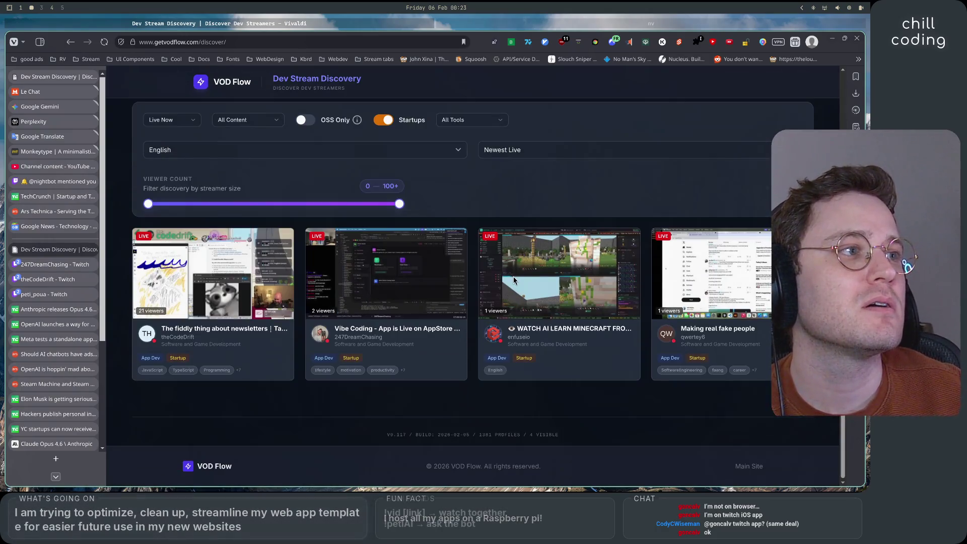
click(545, 153)
click(544, 153)
click(545, 153)
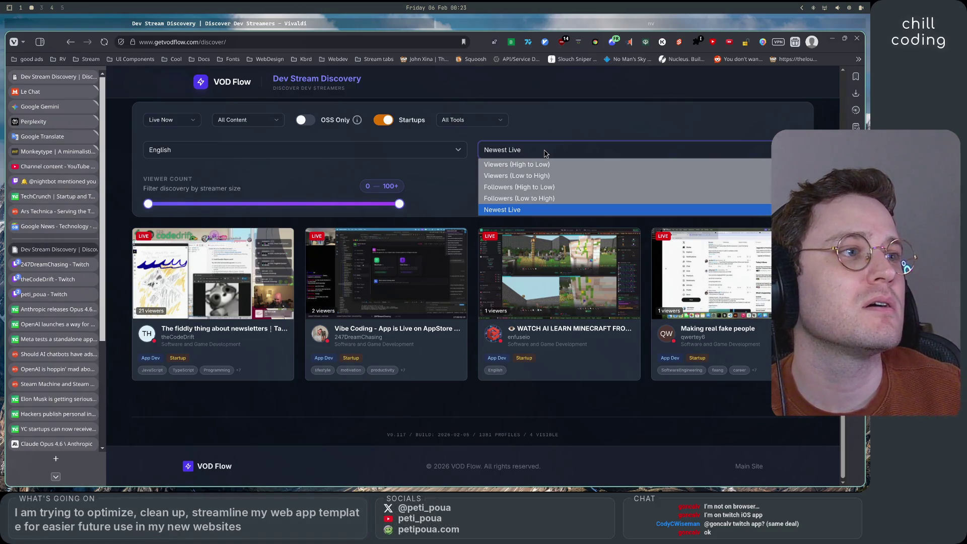
click(545, 154)
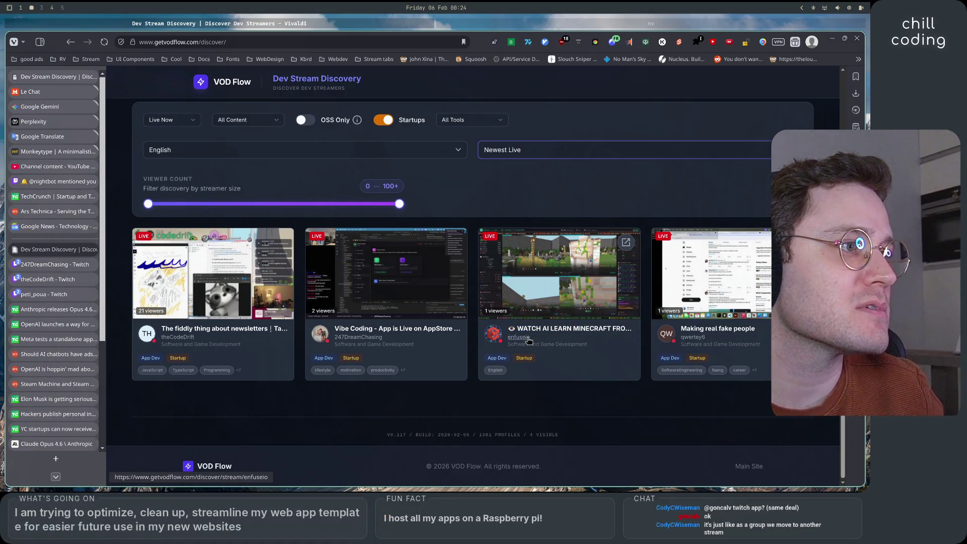
Step: Open the enfuseio and qwertey6 streams in background tabs, then switch to enfuseio's
right_click(654, 242)
click(695, 270)
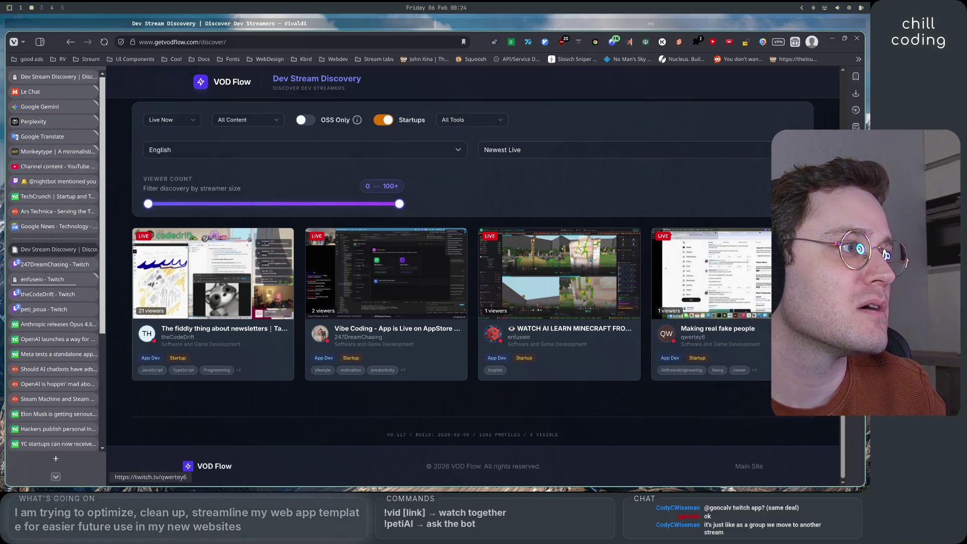
right_click(783, 247)
click(806, 272)
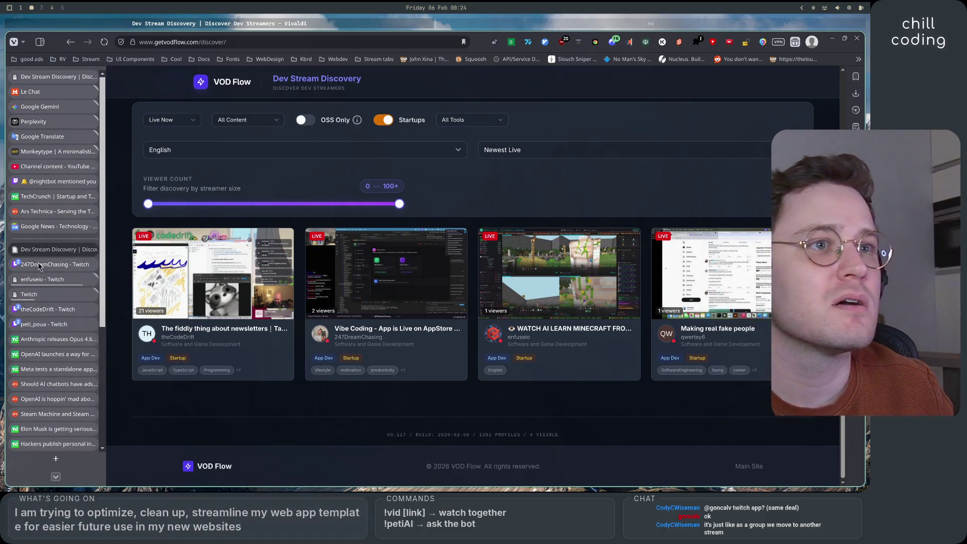
click(52, 282)
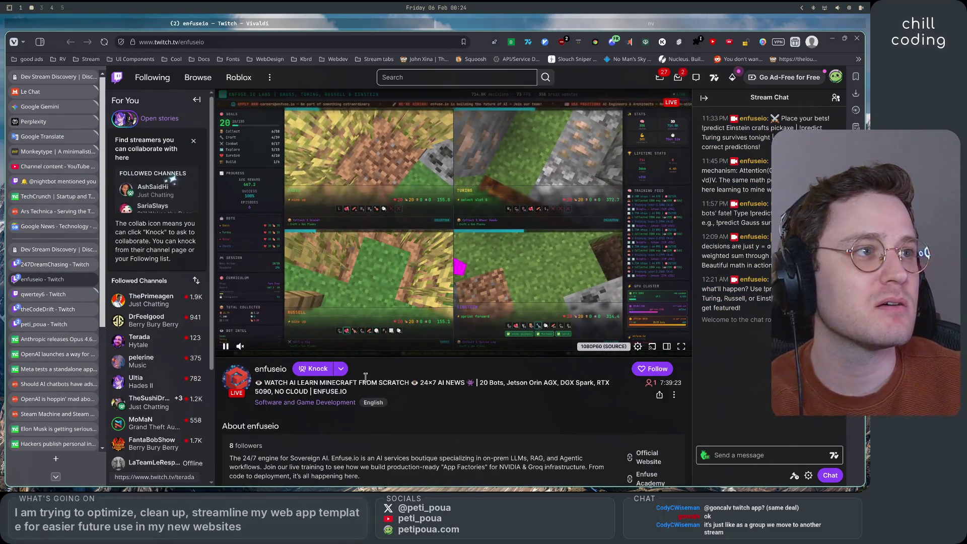
Step: Unmute enfuseio's stream, pause it, and switch to qwertey6's Twitch channel
click(240, 346)
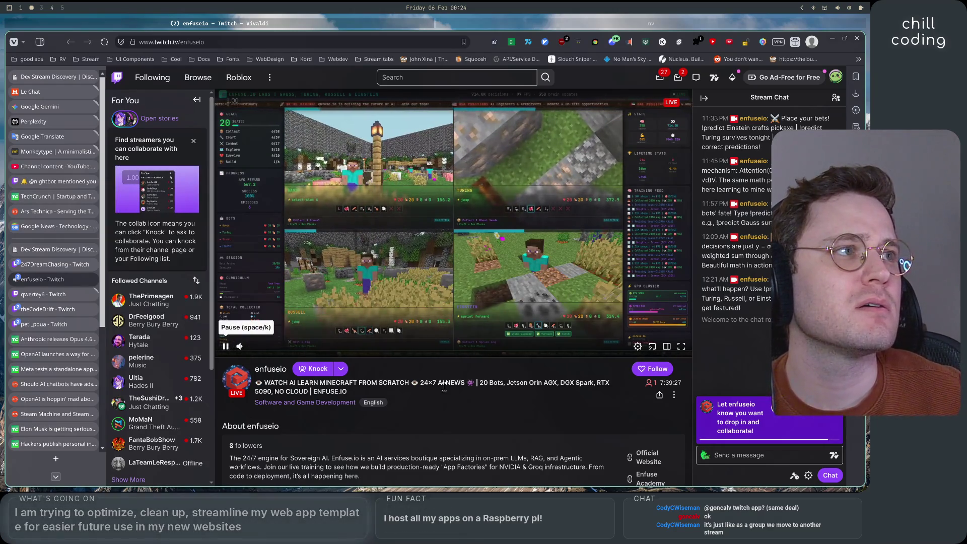
click(225, 347)
click(45, 294)
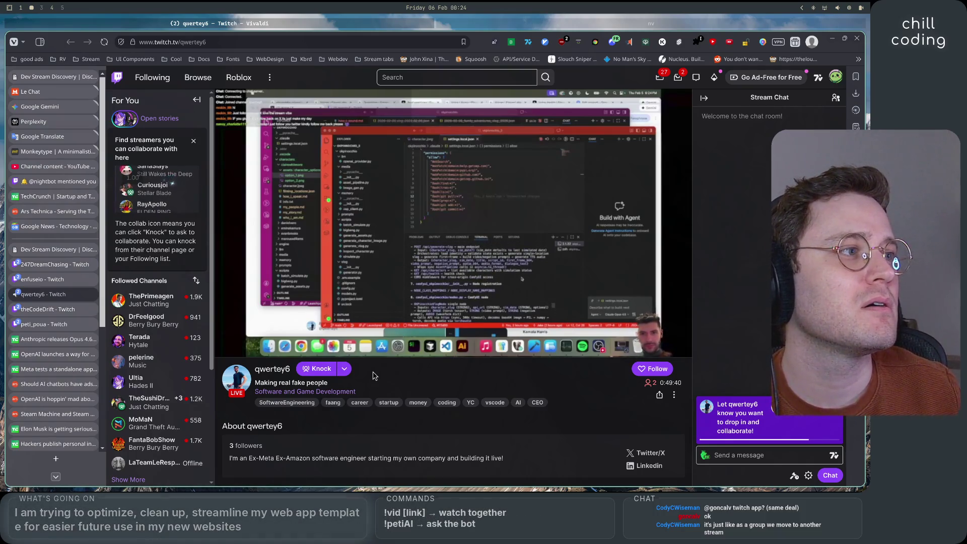
Step: Pause qwertey6's live stream in the Twitch player
scroll(373, 375, down, 2)
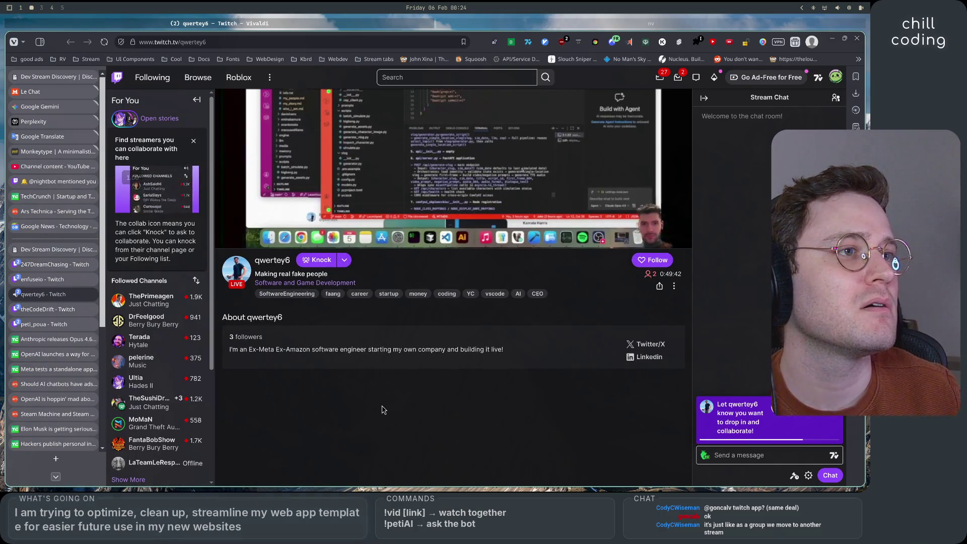
scroll(375, 407, up, 2)
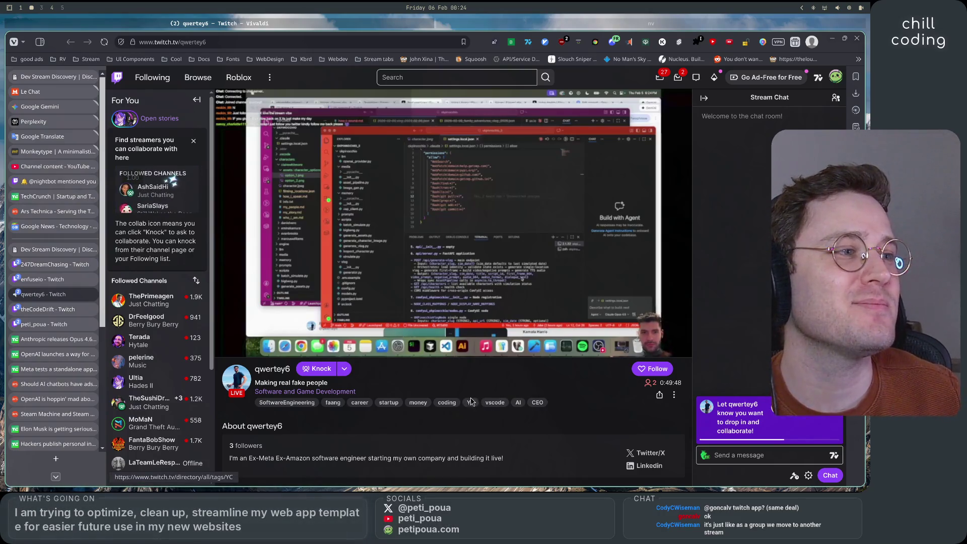
mouse_move(224, 349)
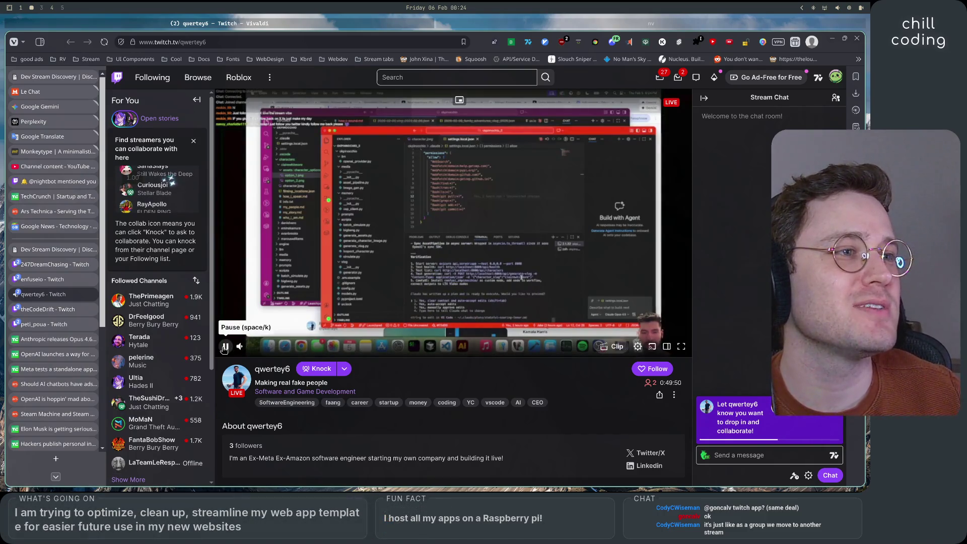
click(224, 347)
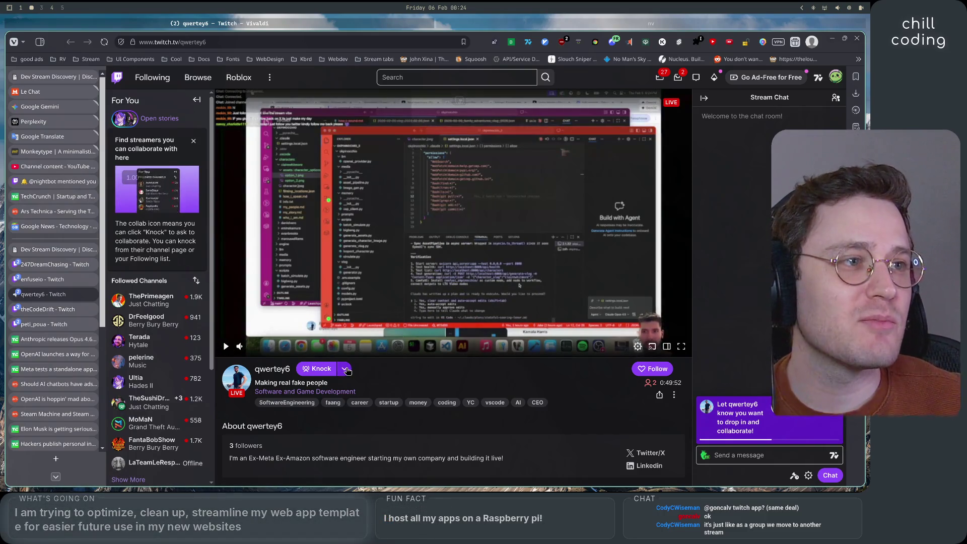
Step: Open and dismiss the Knock collaboration options, then highlight the channel name qwertey6
click(344, 368)
click(373, 373)
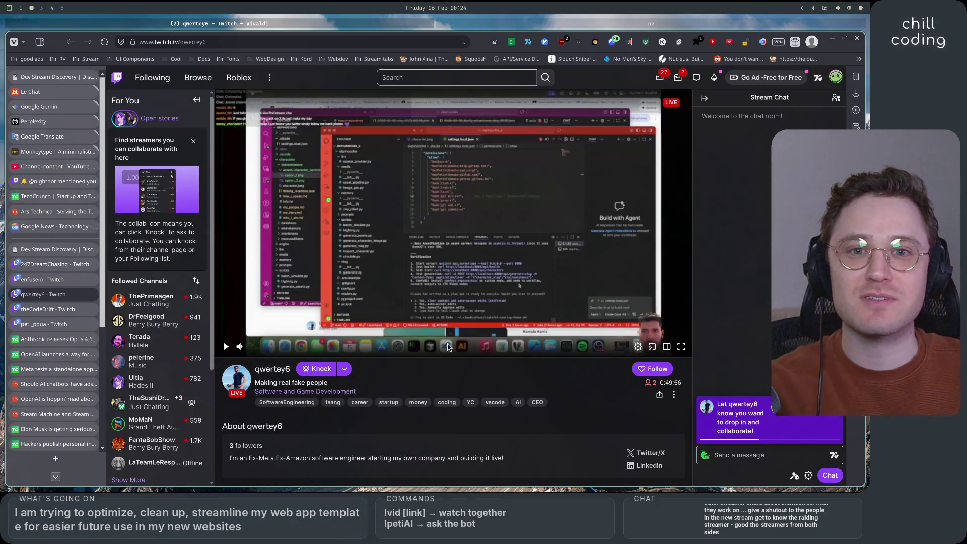
mouse_move(57, 254)
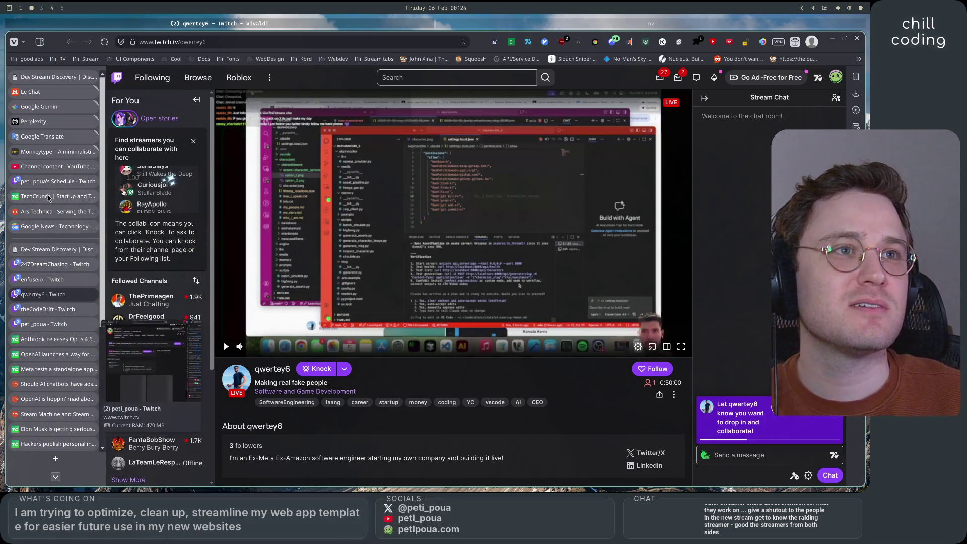
mouse_move(53, 182)
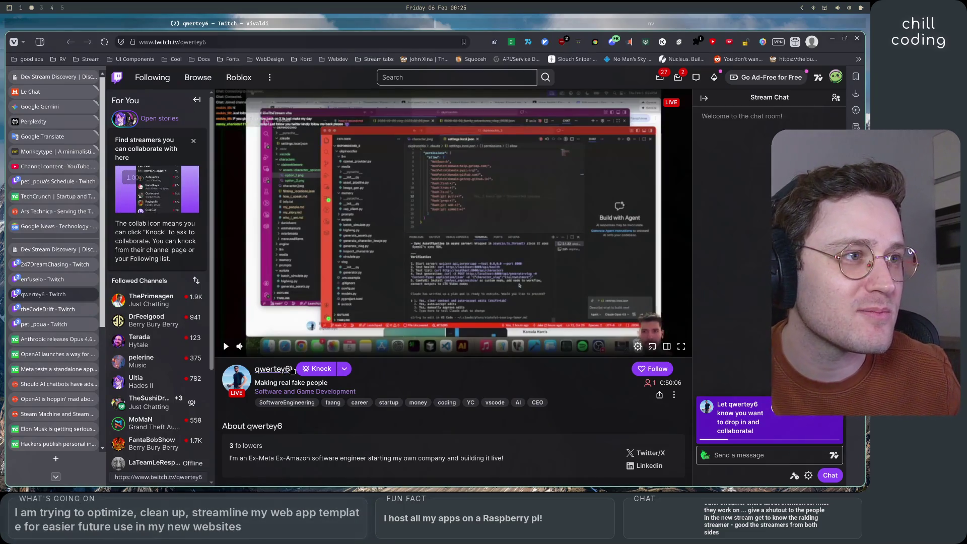
drag(291, 370, 254, 369)
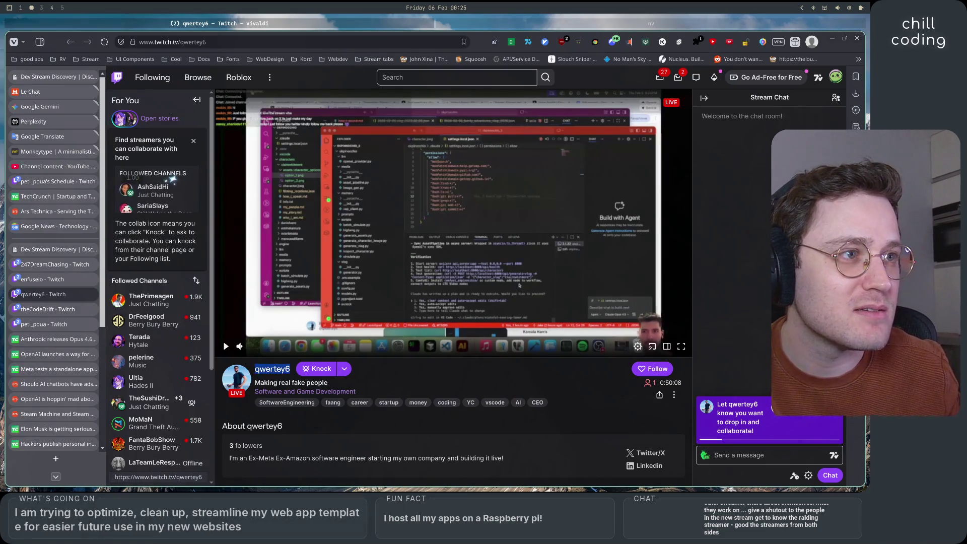